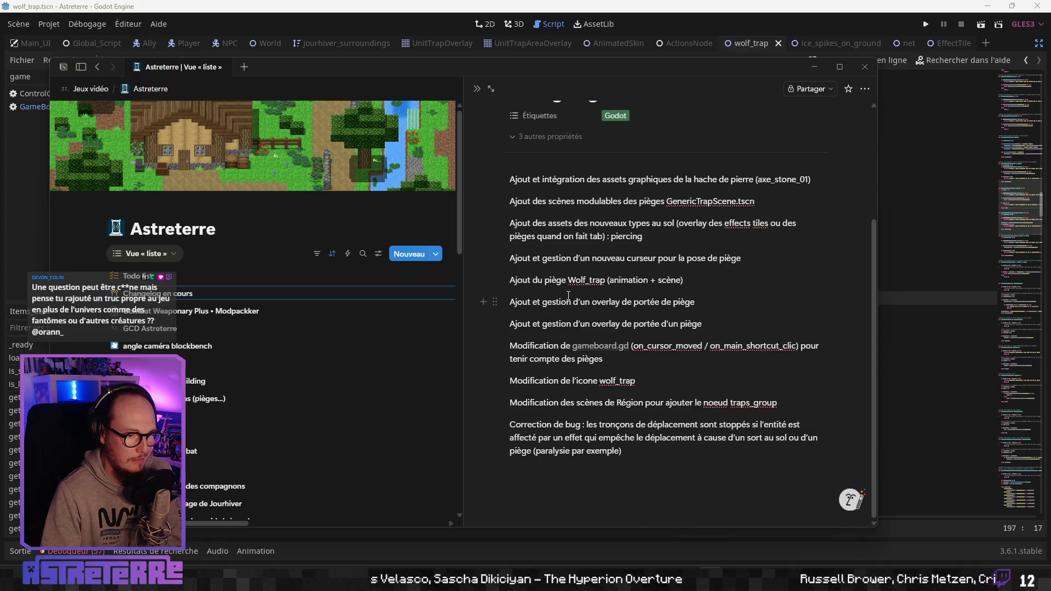
- Add the entry 'Ajout du piège Net (animation + scène)' below the Wolf_trap line
click(726, 296)
key(Return)
text(Ajout du )
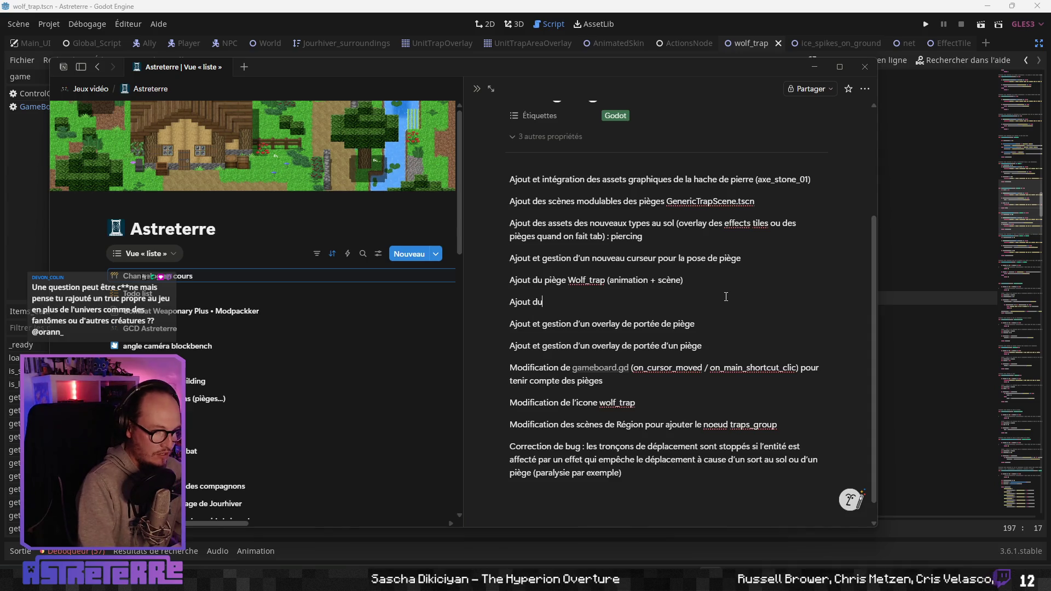
text(pièg)
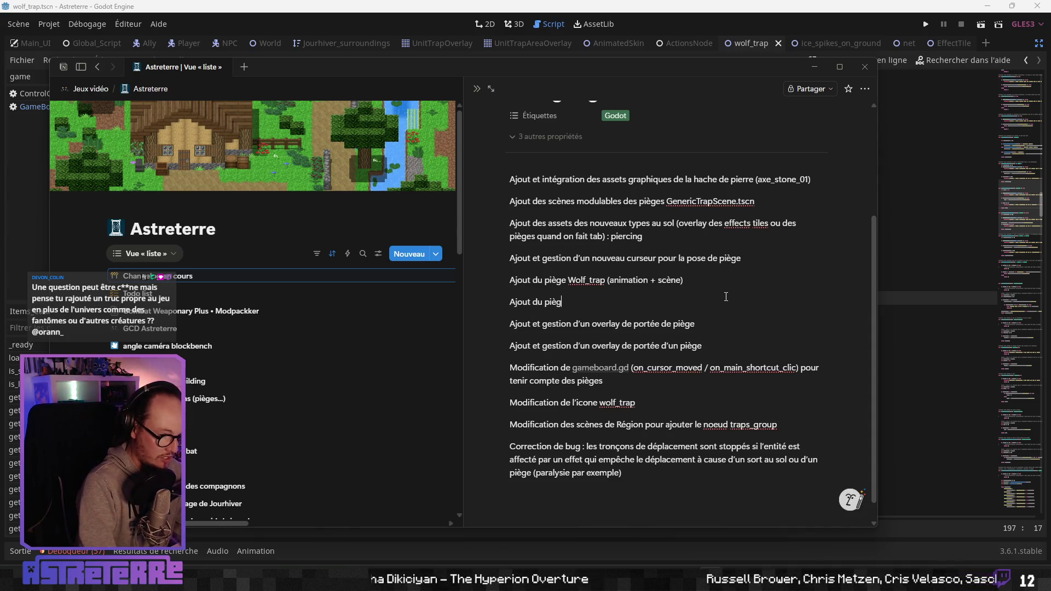
text(e Net)
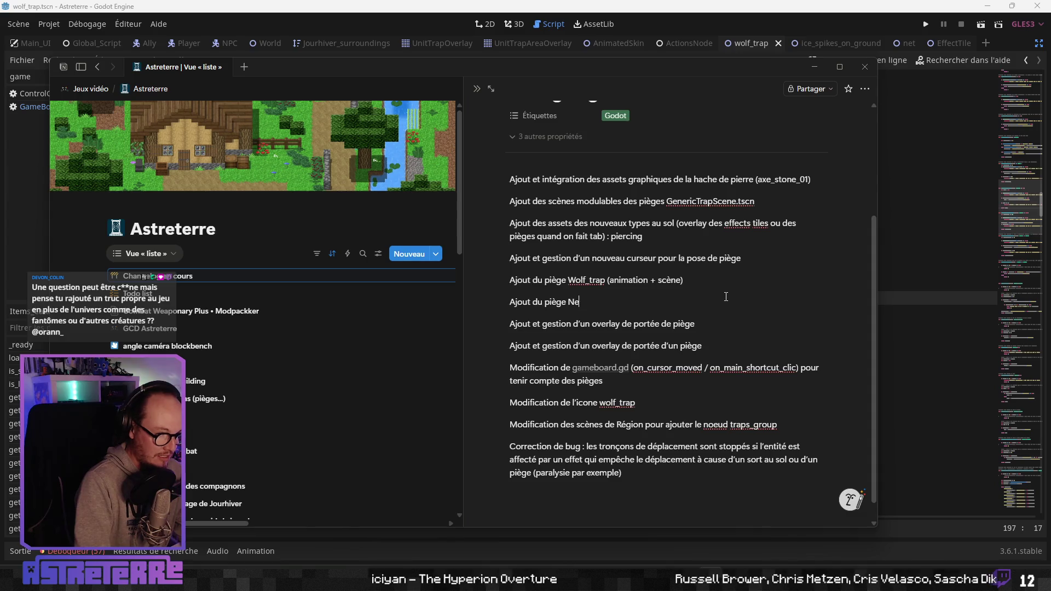
text( (animation + scène)
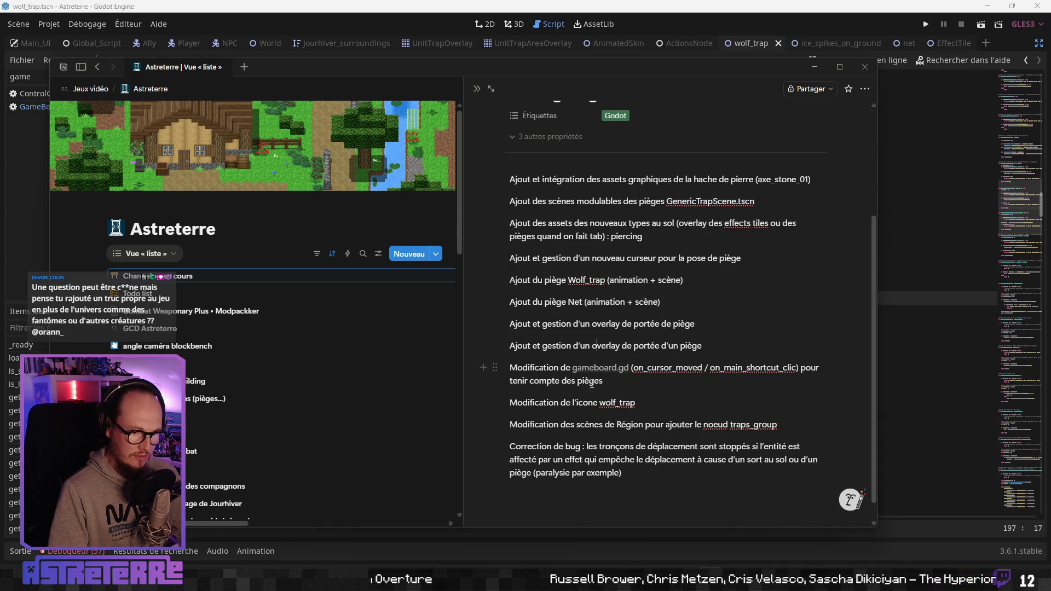
- Add the entry 'Modification de l'icone net' below the wolf_trap icon line
click(567, 381)
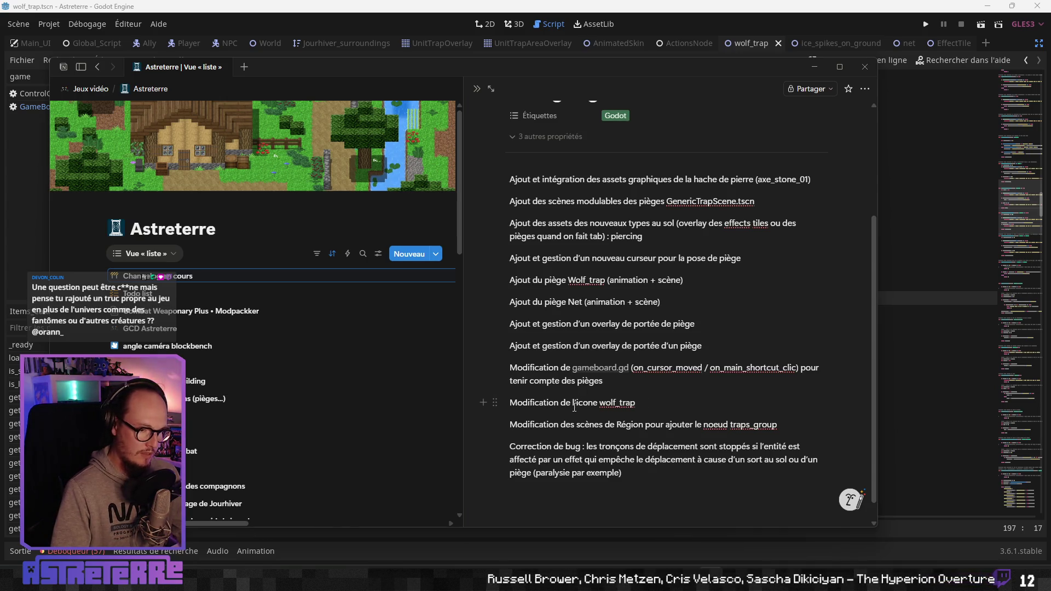
key(Return)
text(Mo)
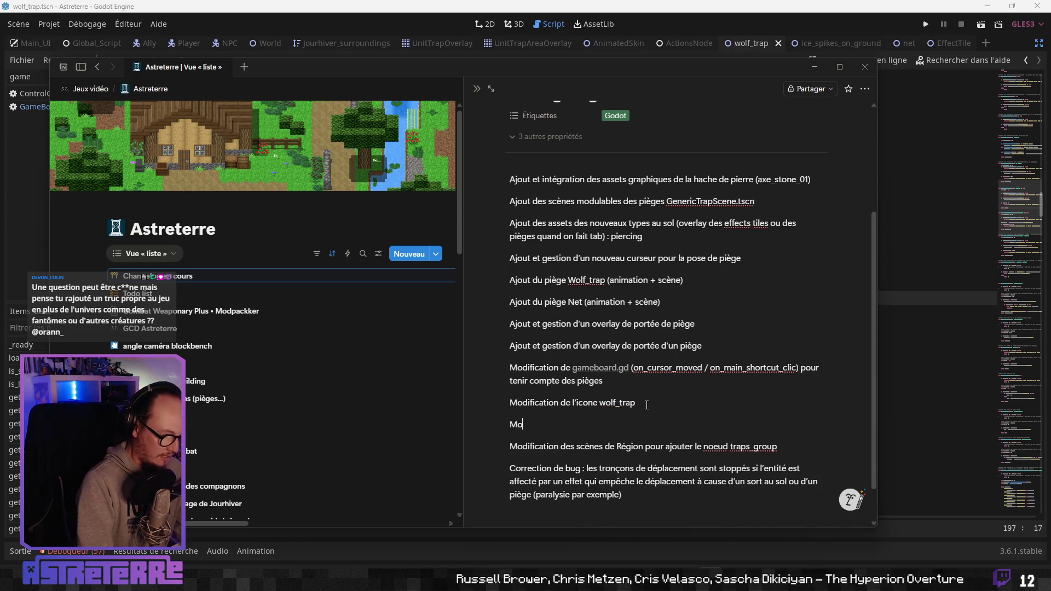
text(dification de l'éioc)
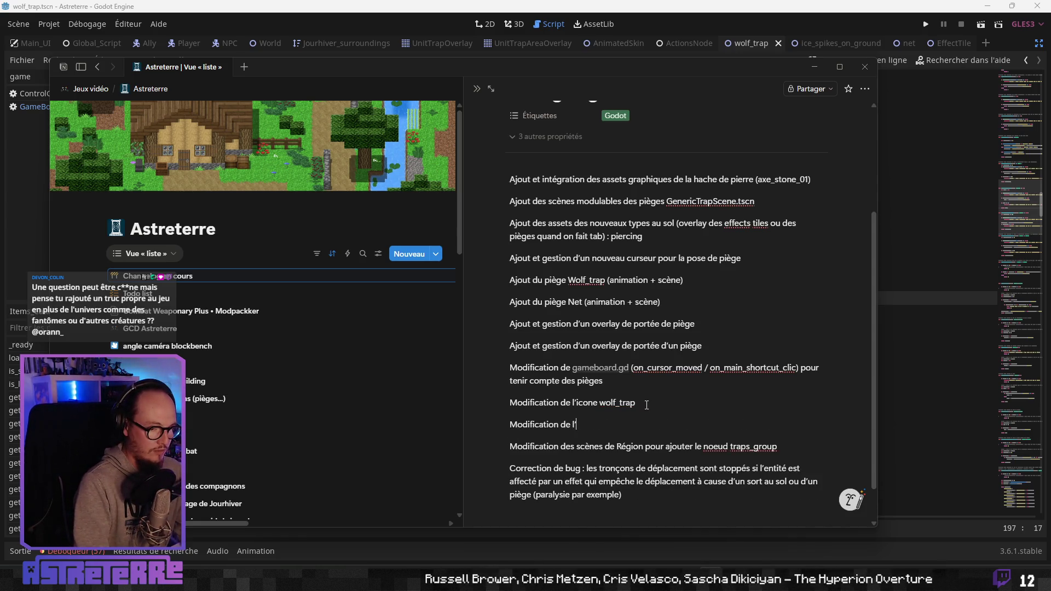
key(BackSpace)
key(BackSpace)
key(BackSpace)
text(icon)
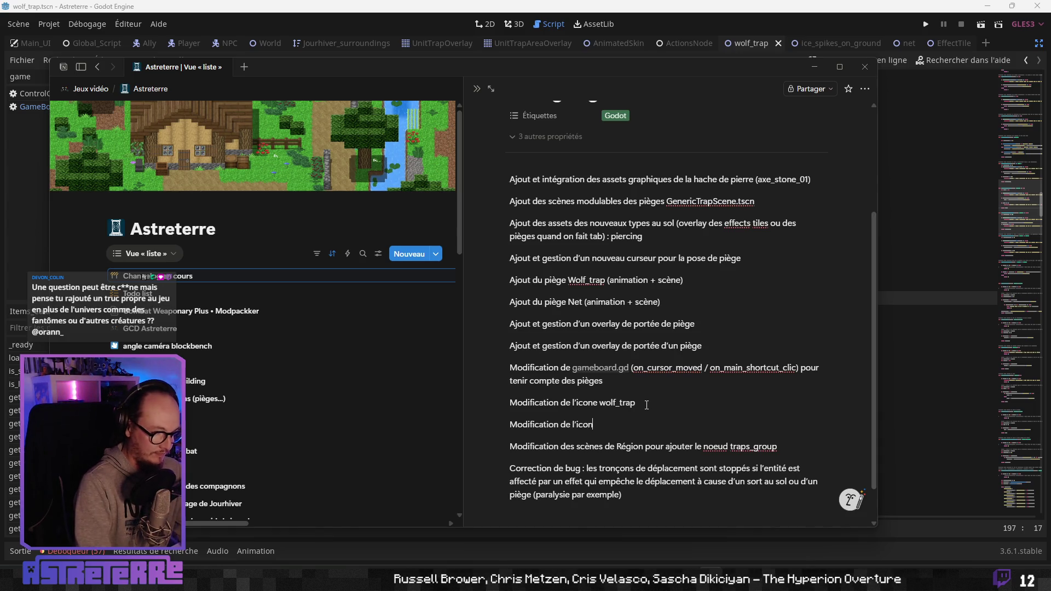
text(e net)
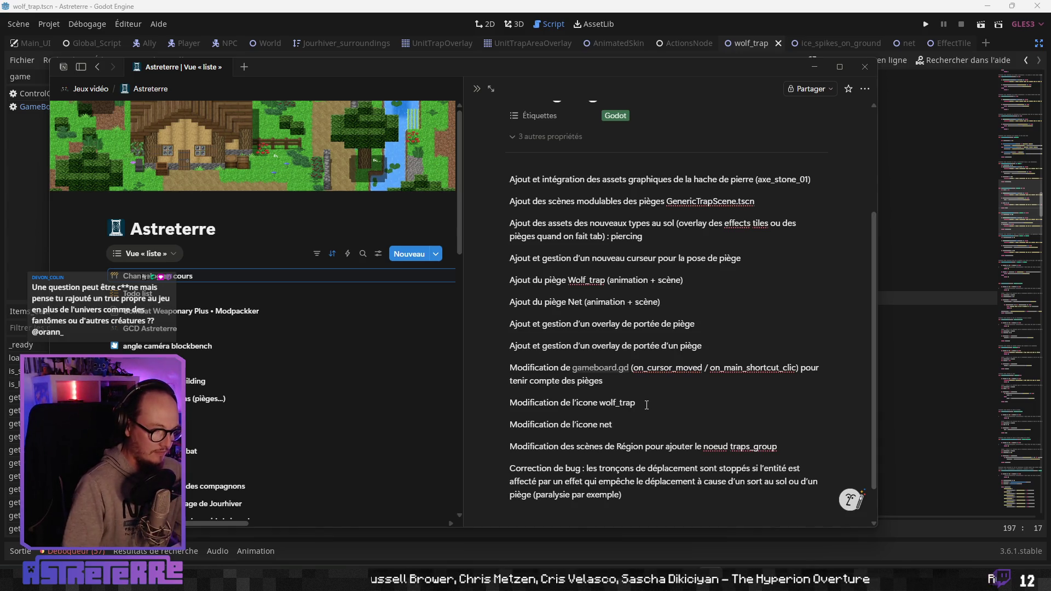
scroll(642, 446, down, 2)
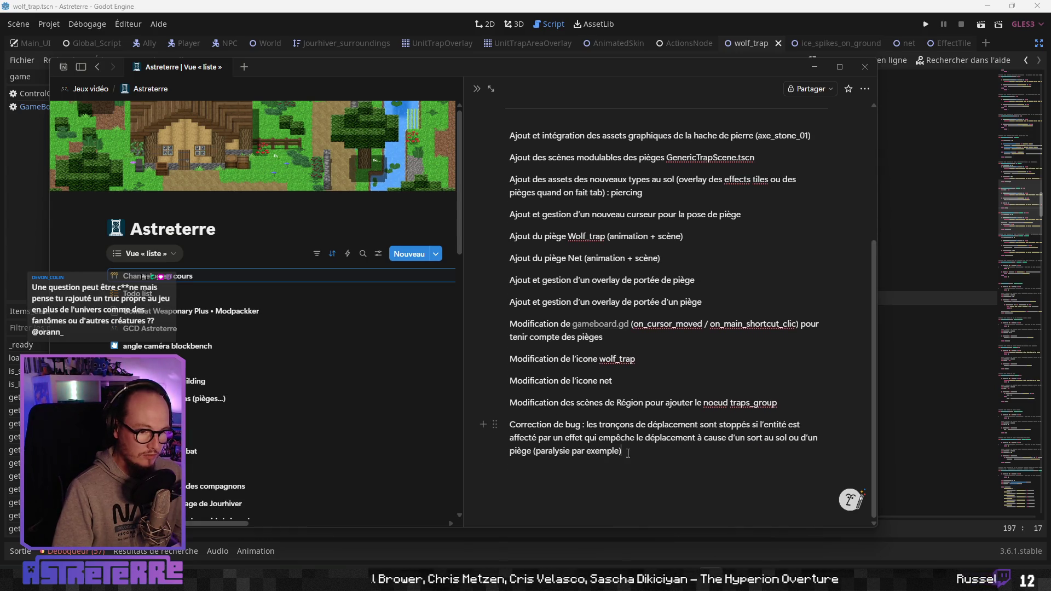
scroll(628, 453, up, 2)
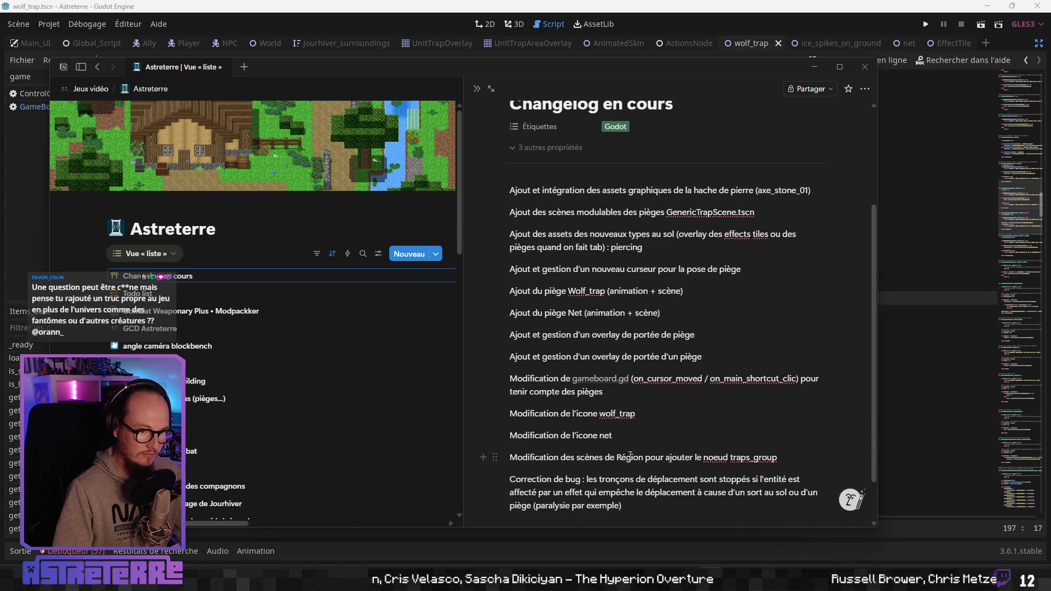
scroll(629, 456, down, 2)
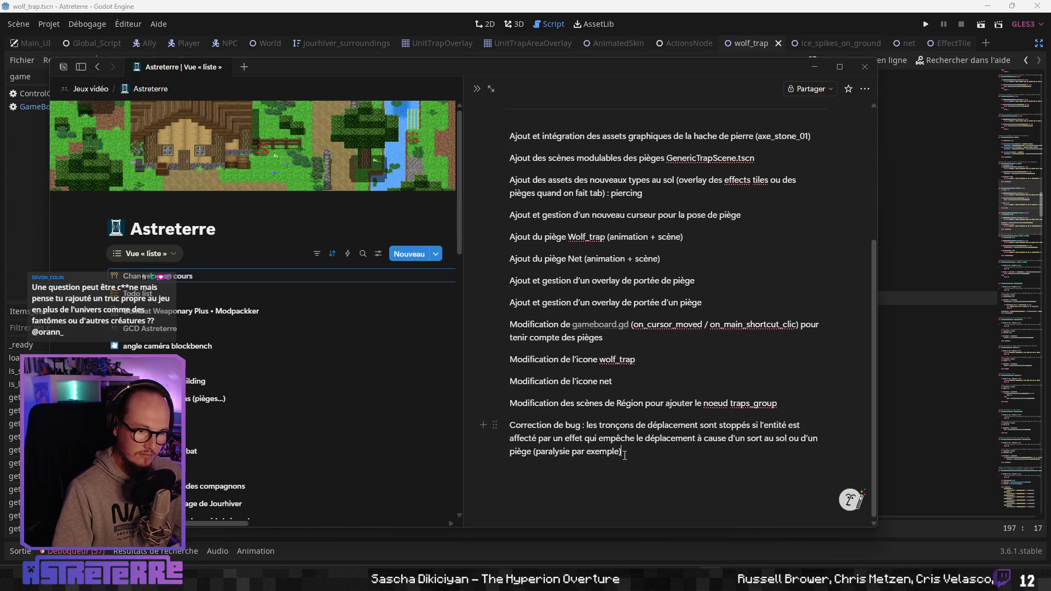
scroll(611, 414, up, 2)
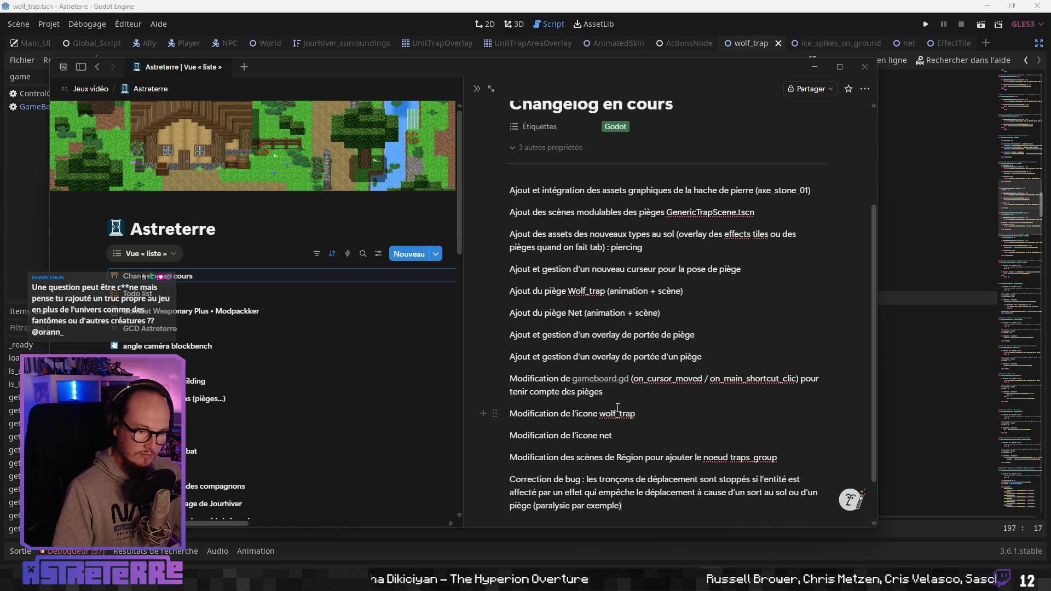
scroll(628, 436, down, 2)
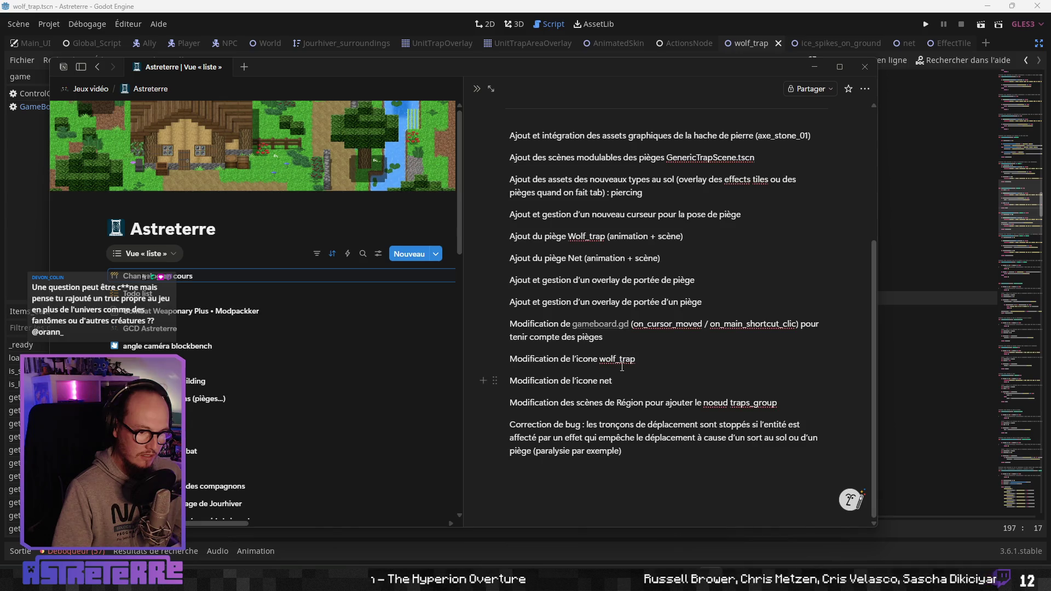
- Below the traps_group line, type 'Modification de actions_catalog.json pour ajouter 2 nouvelles'
key(Return)
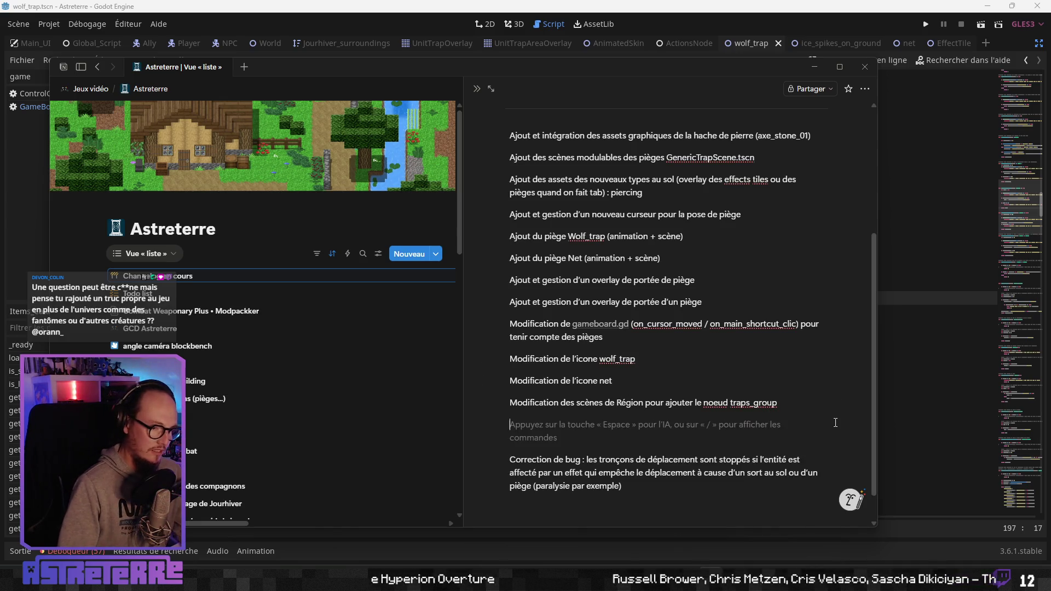
text(Modification de )
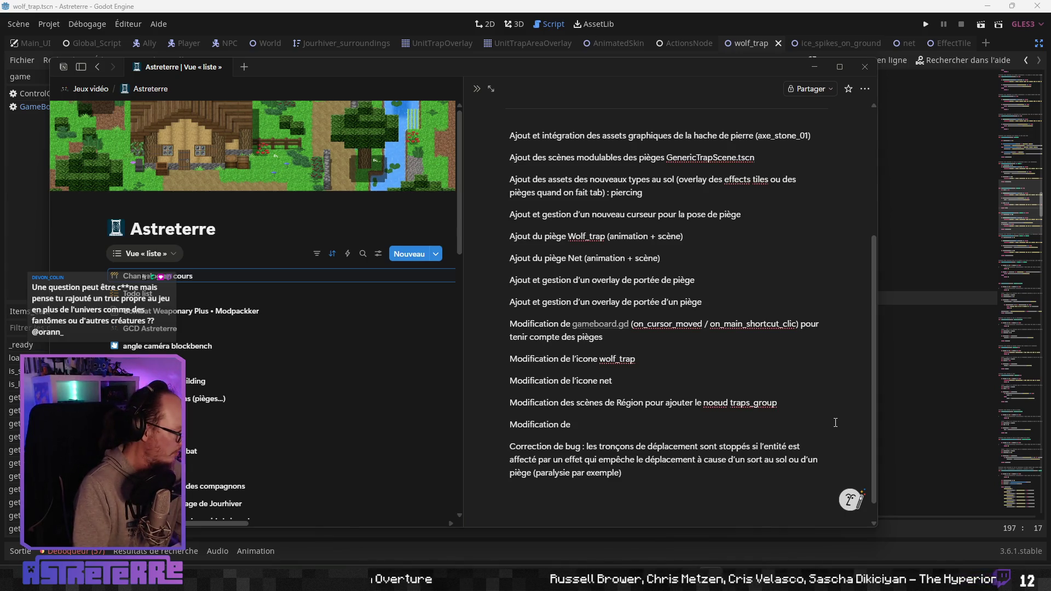
text(actions_catalgo)
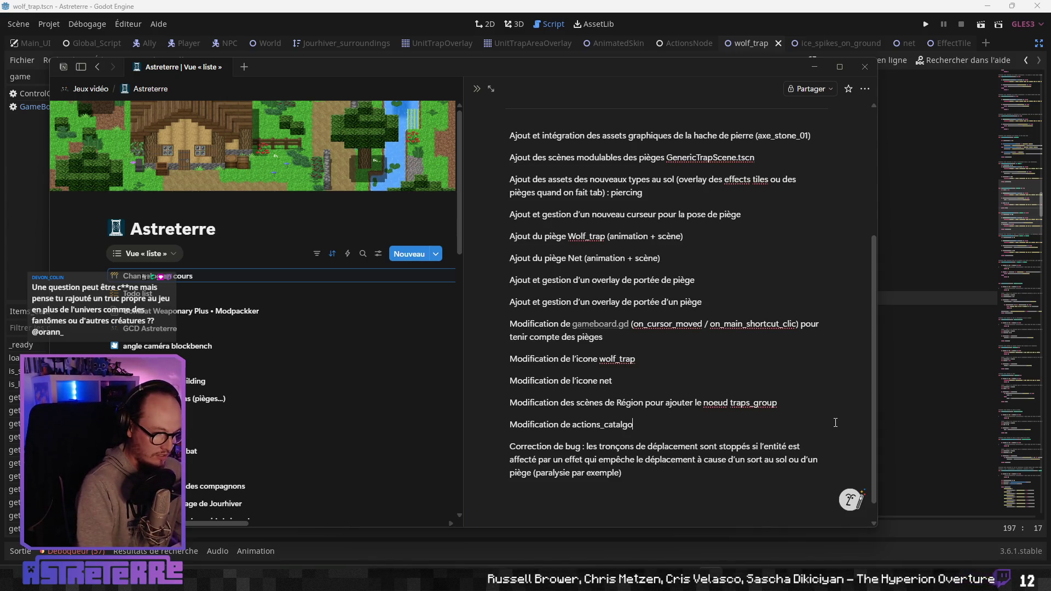
key(BackSpace)
key(BackSpace)
key(BackSpace)
text(og.)
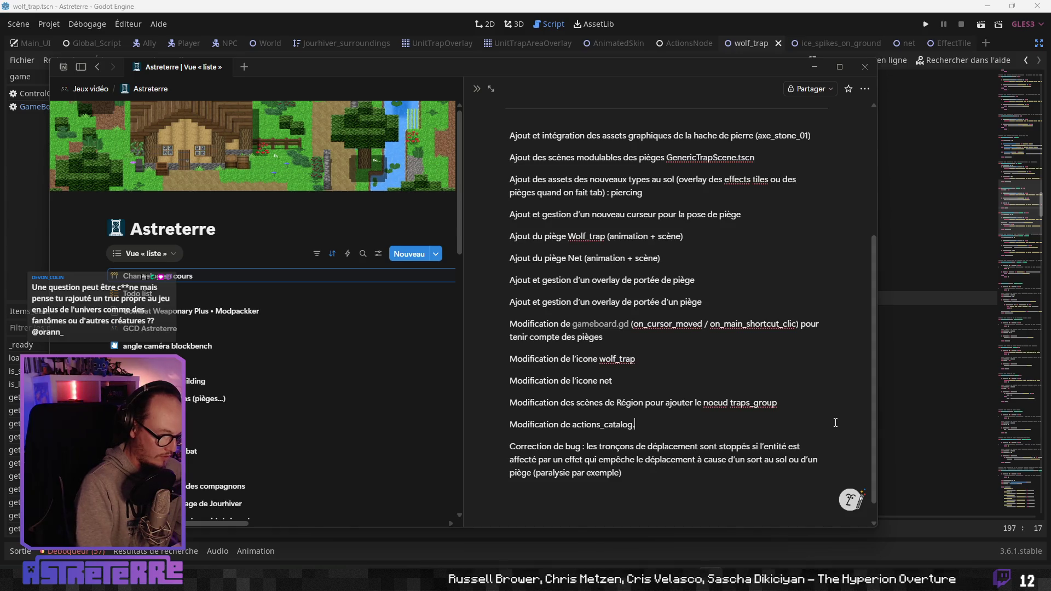
text(json pour ajout)
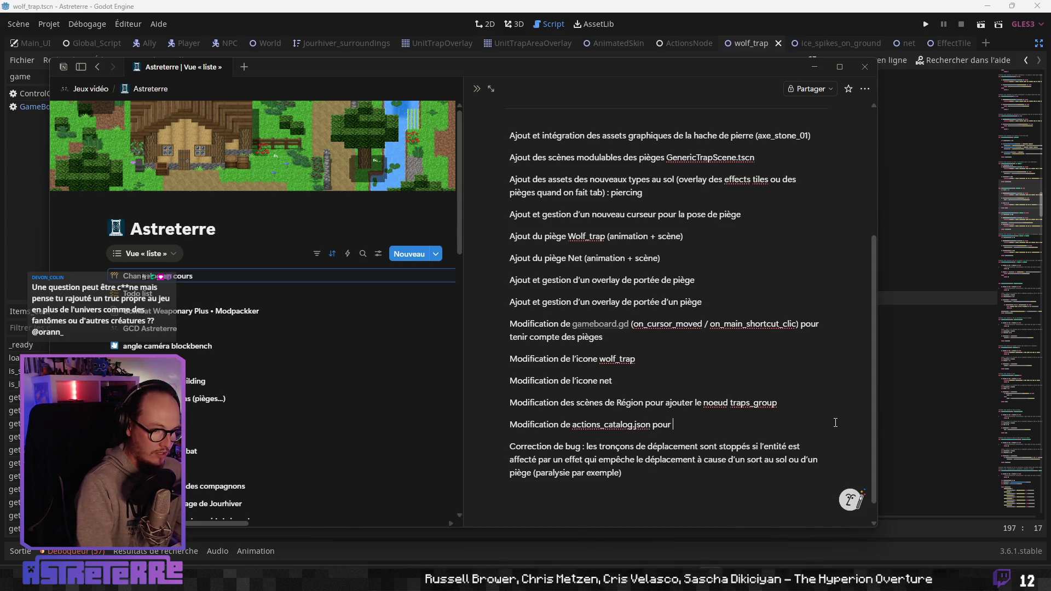
text(er 2 n)
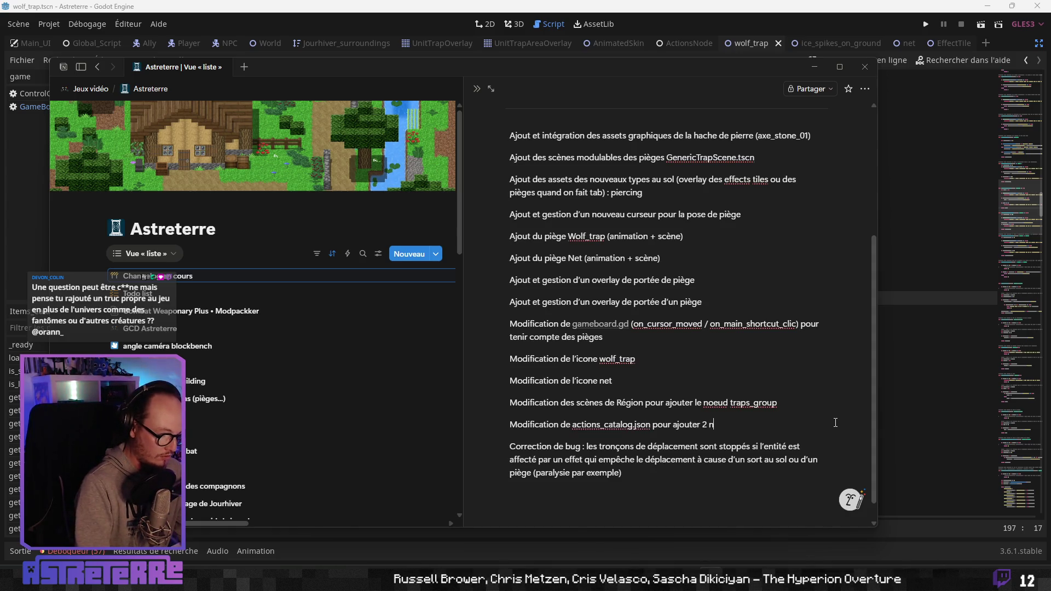
text(ouvelles)
- In Actions_Catalog, close the Export Complete message and read the AA1 'shape' header comment
key(alt+Tab)
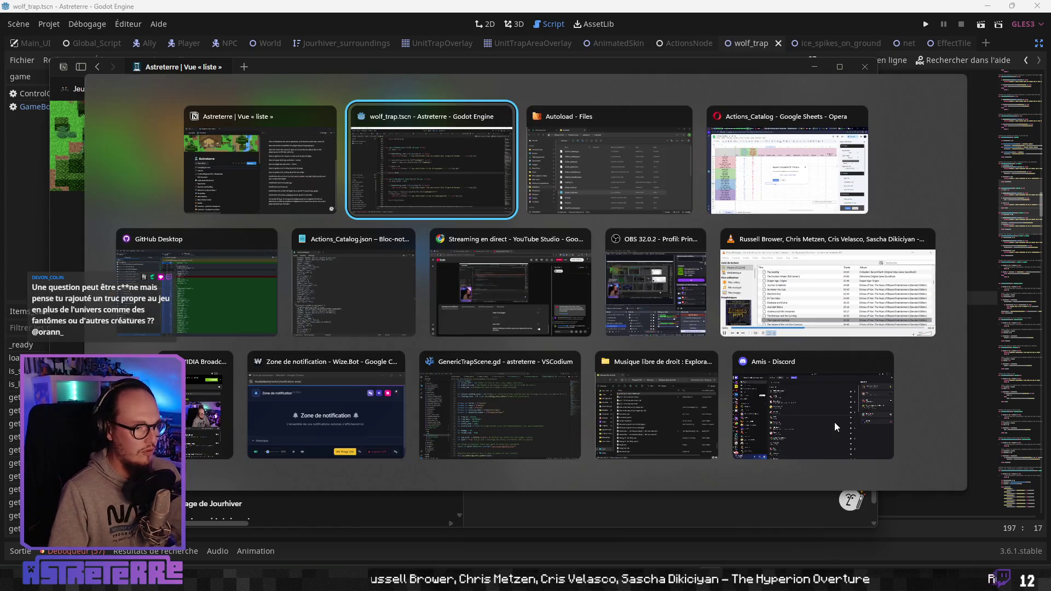
key(alt+Tab)
key(alt+Tab)
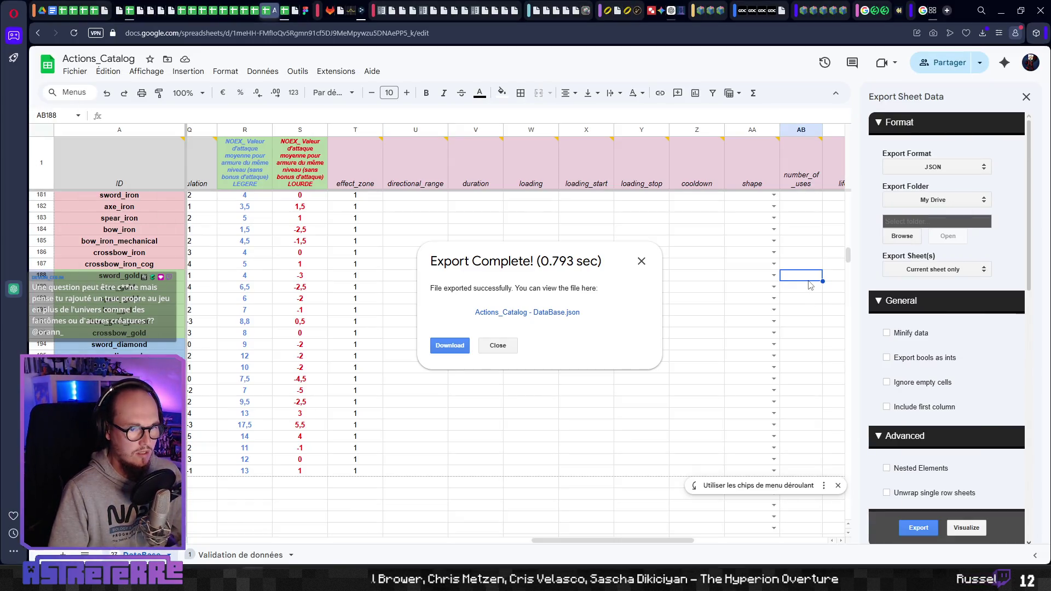
scroll(810, 284, right, 3)
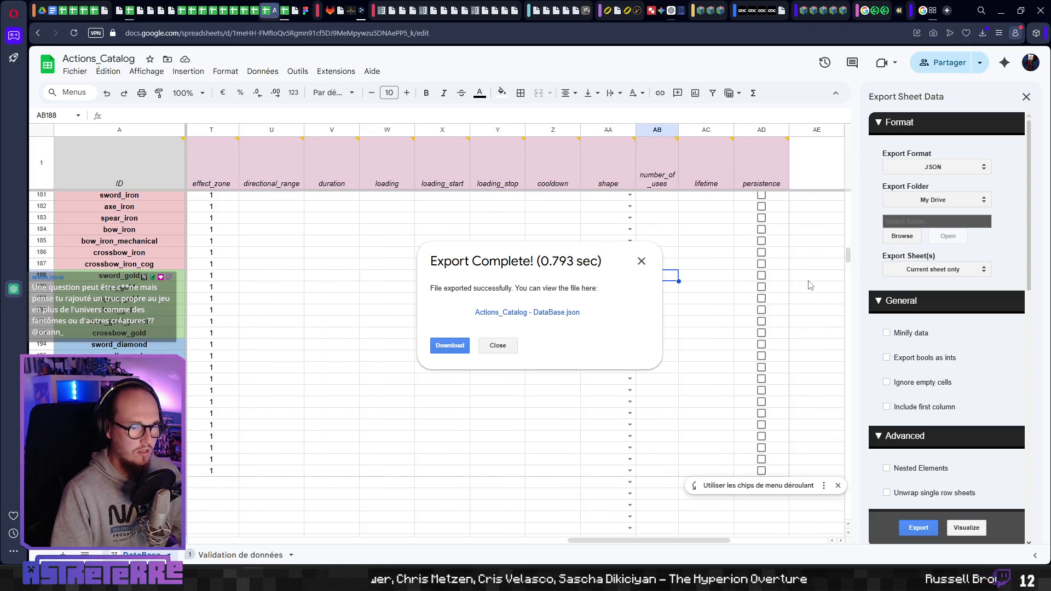
click(642, 261)
click(669, 233)
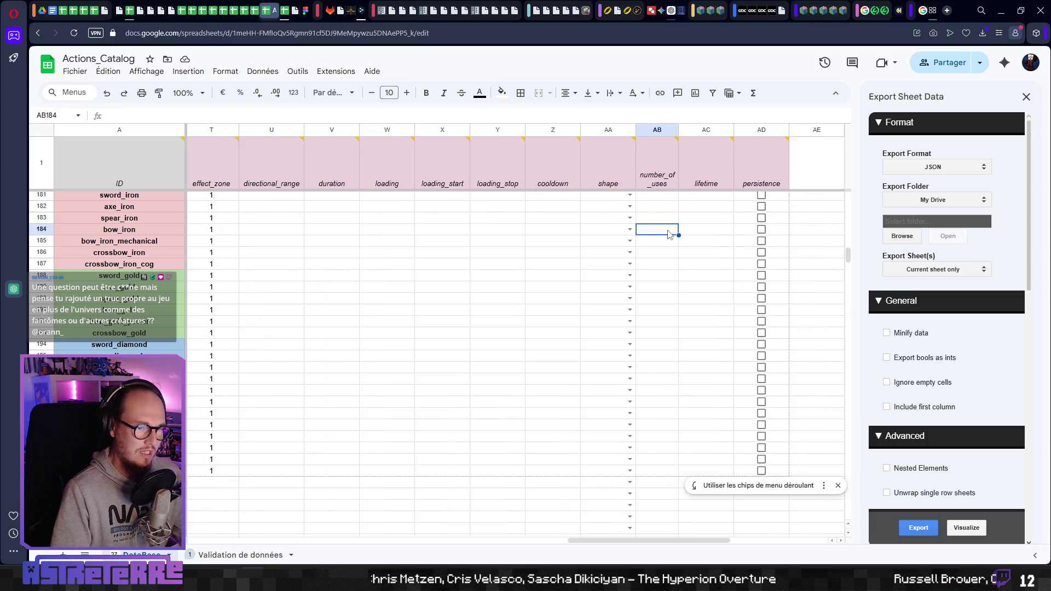
click(604, 184)
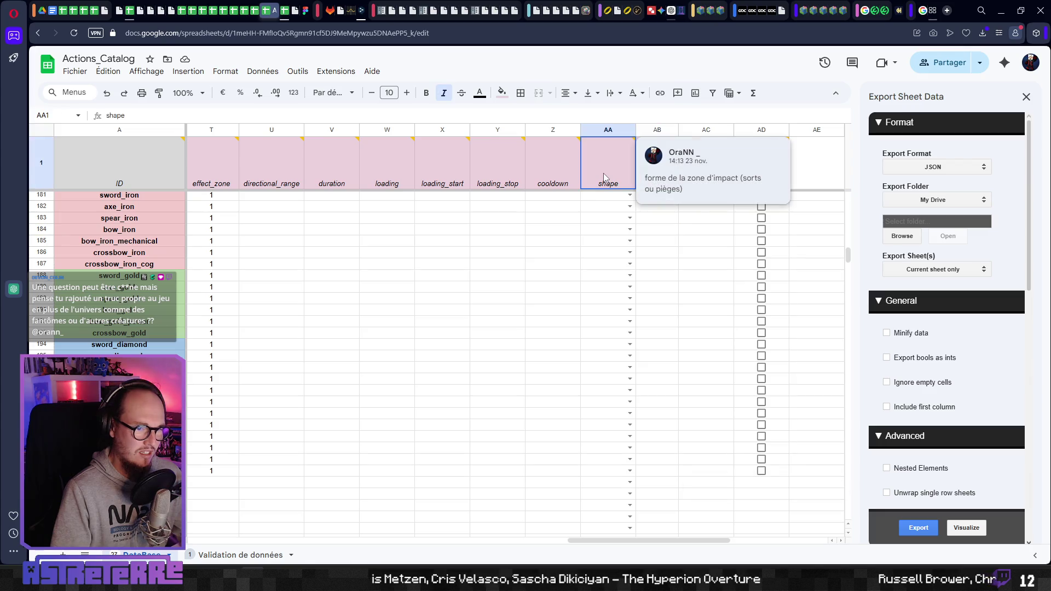
click(593, 219)
click(666, 220)
- Change the count to 3 and append 'propriétés liées aux pièges (number_of_uses, lifetime, persistence)'
key(alt+Tab)
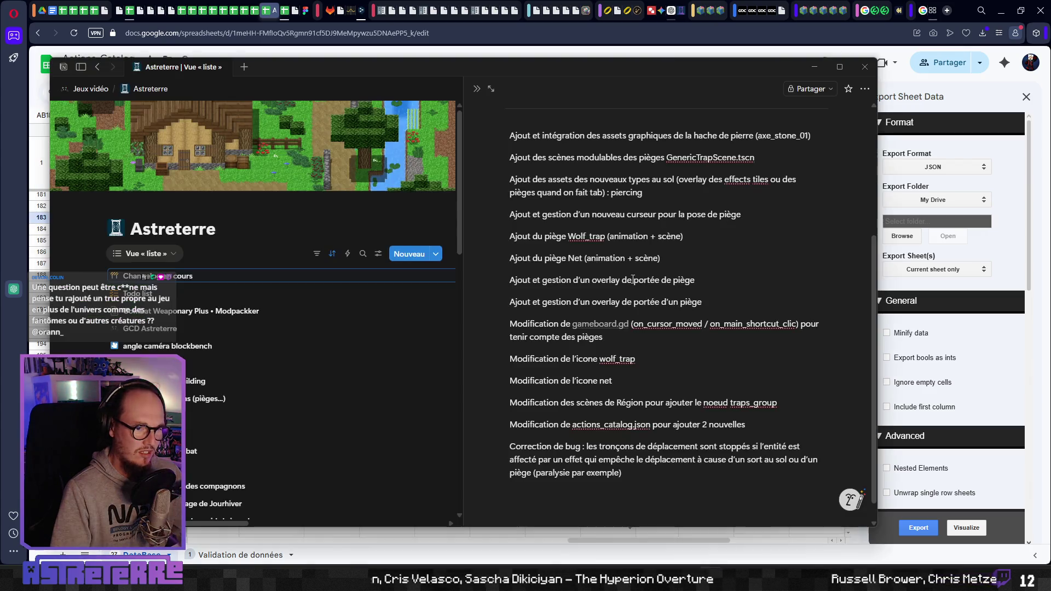
scroll(711, 378, up, 1)
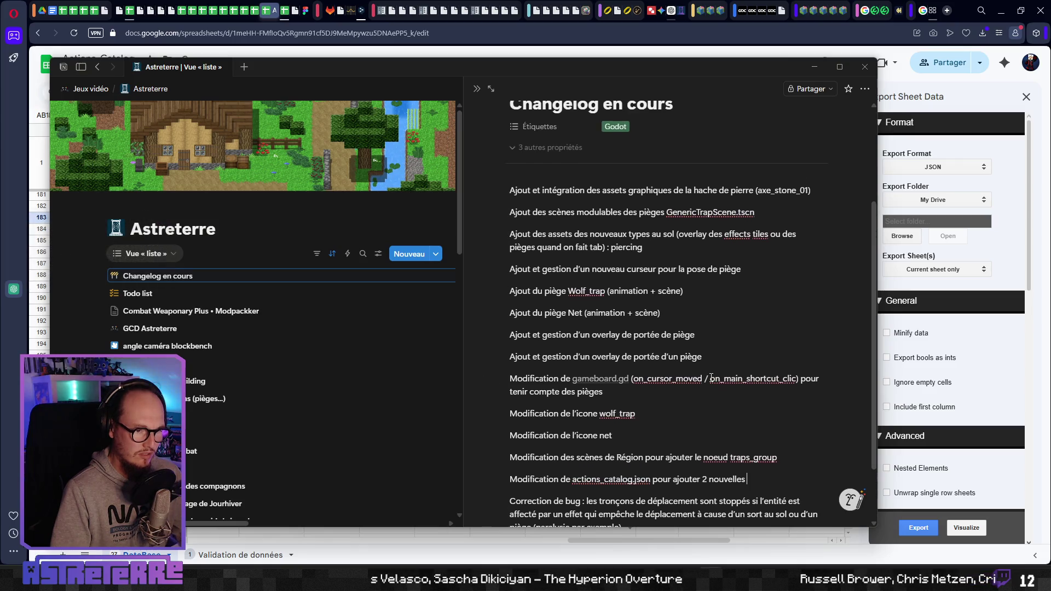
scroll(712, 378, down, 1)
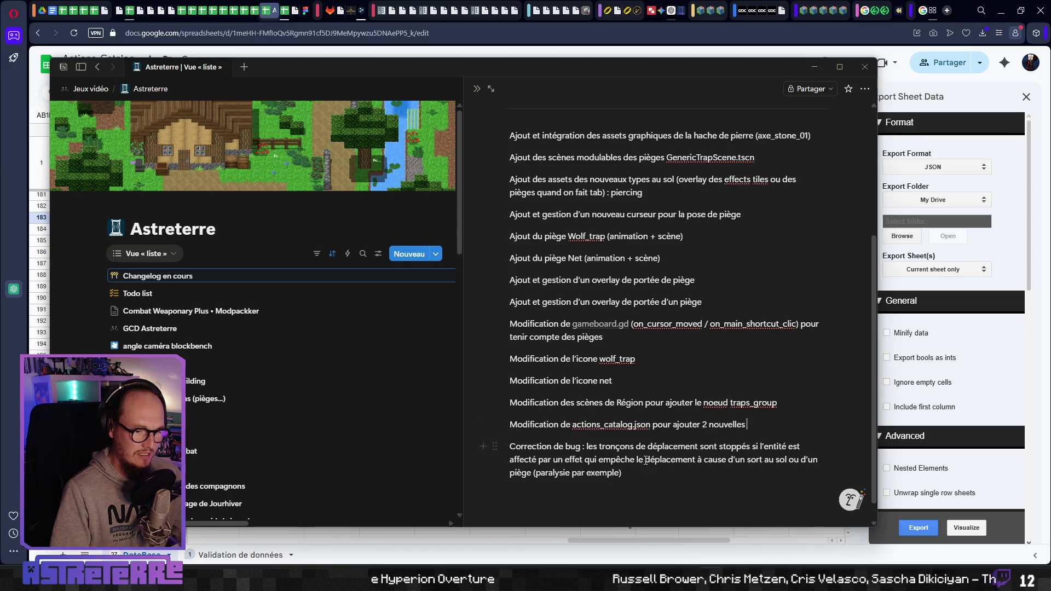
click(707, 426)
key(BackSpace)
text(3)
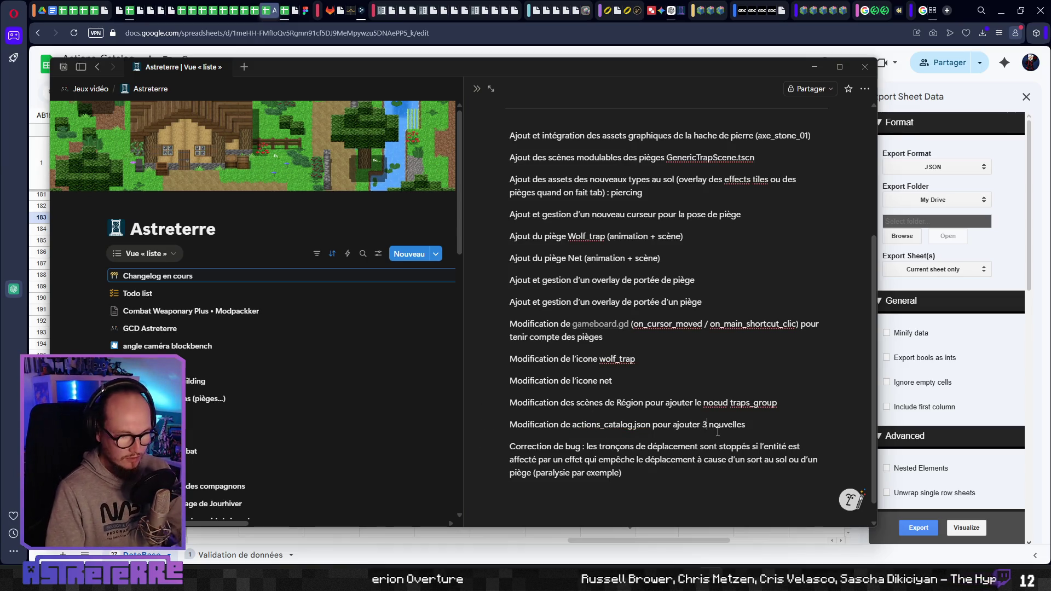
click(767, 421)
text(prop)
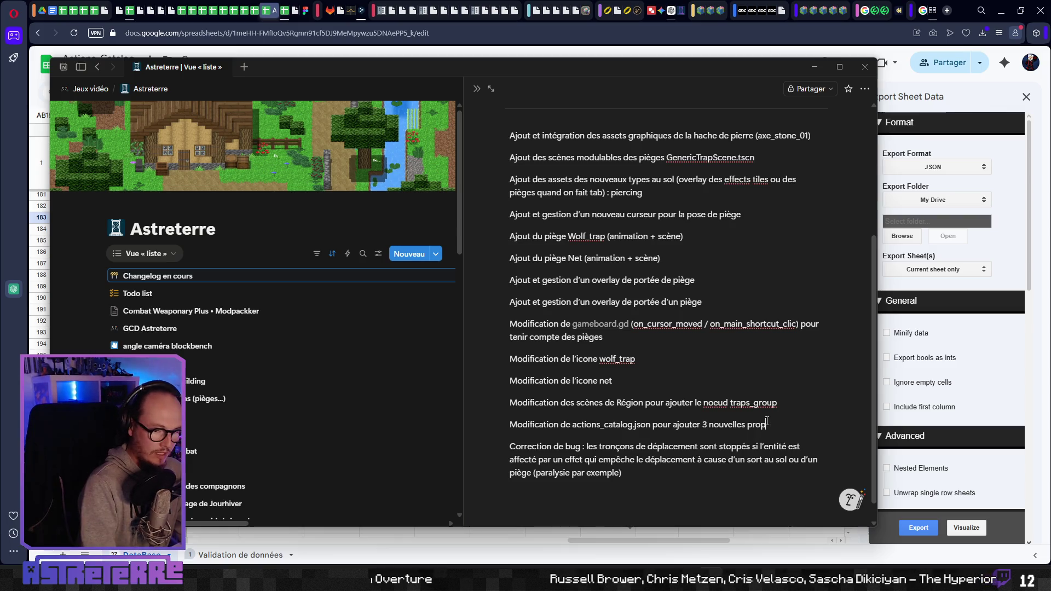
text(riétés )
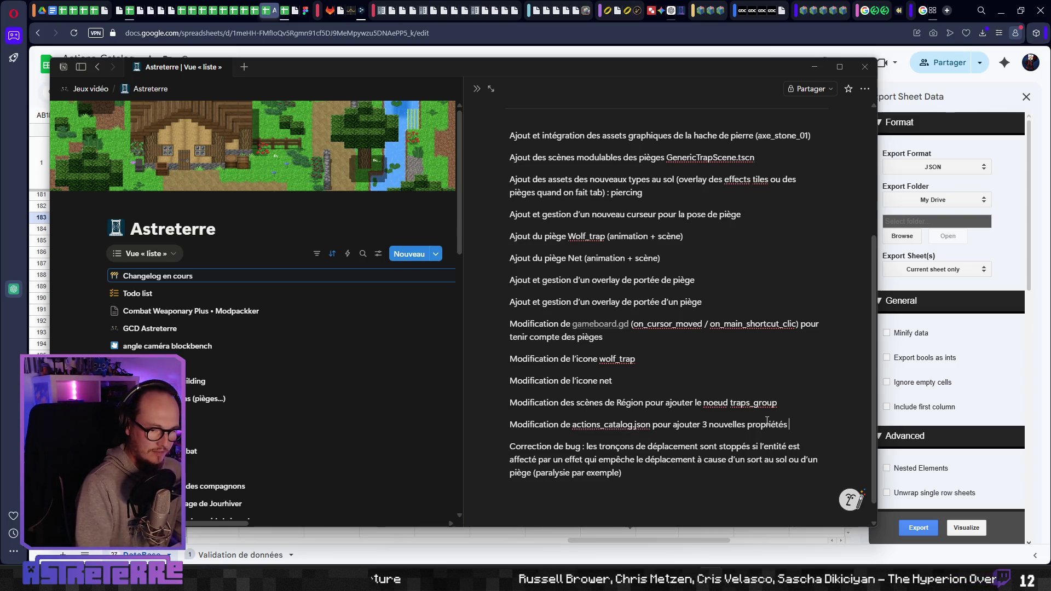
text(liées a)
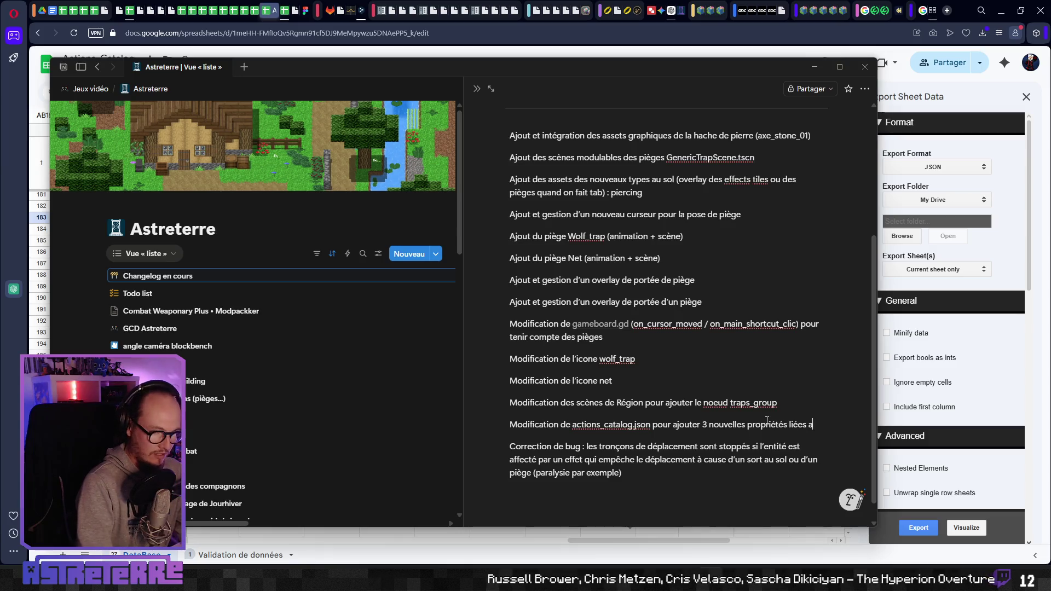
text(ux piège)
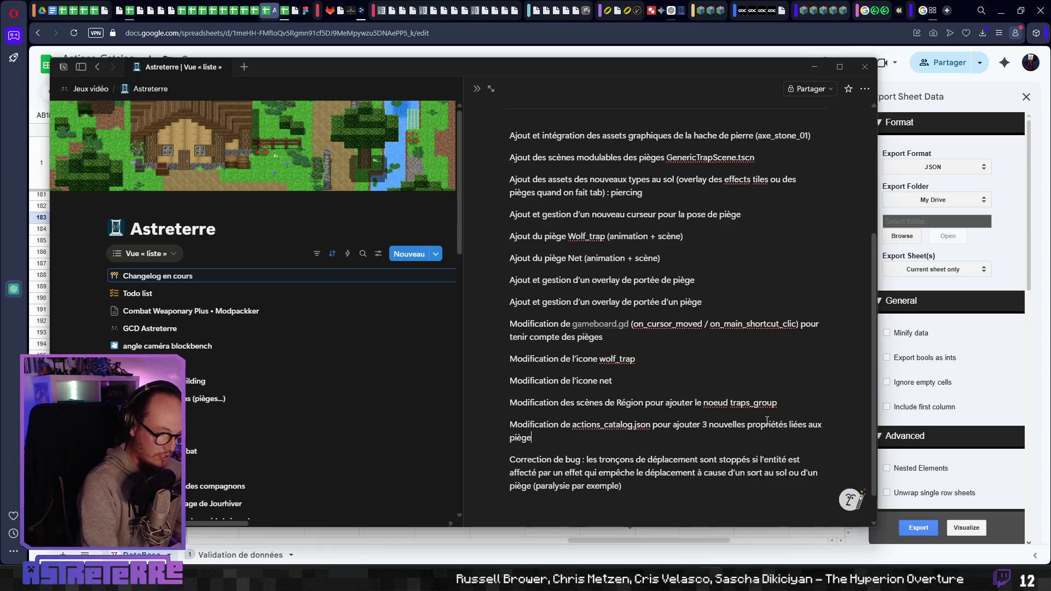
text(s (n)
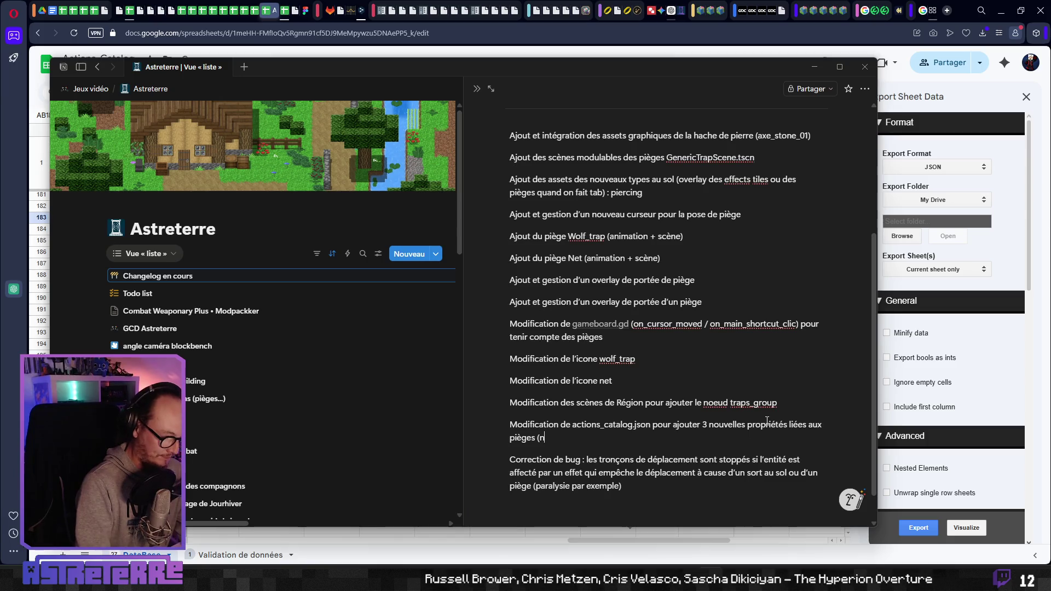
text(umber)
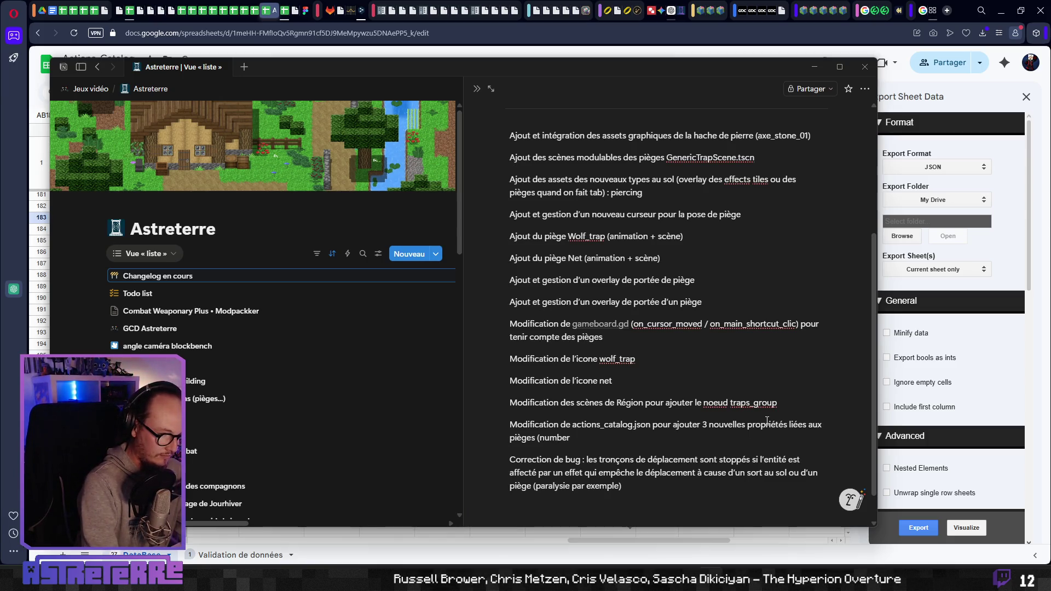
text(_of_us)
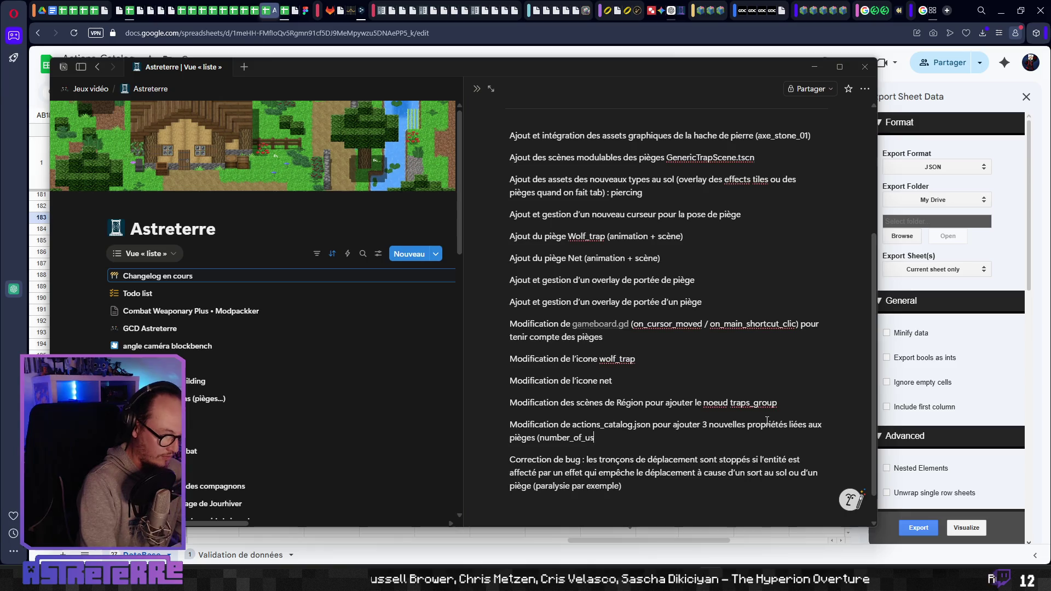
text(es, )
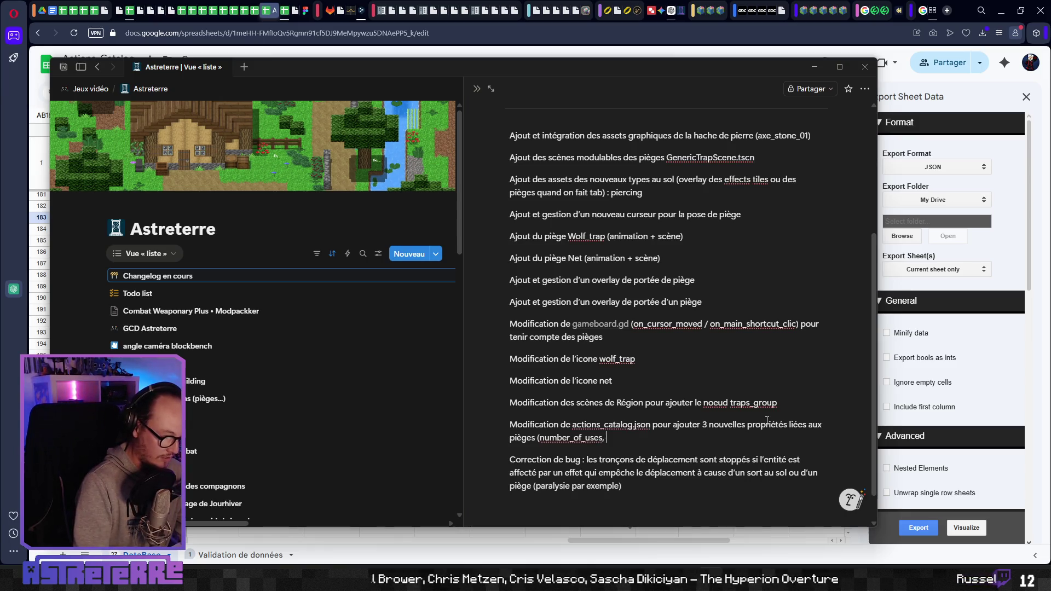
text(lifetime,)
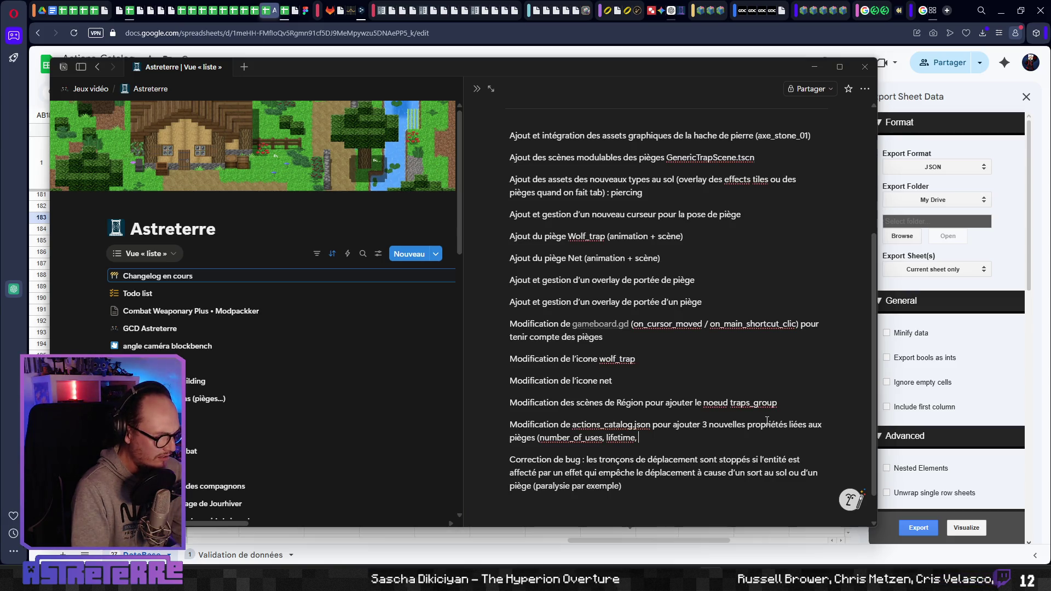
text(persistence)
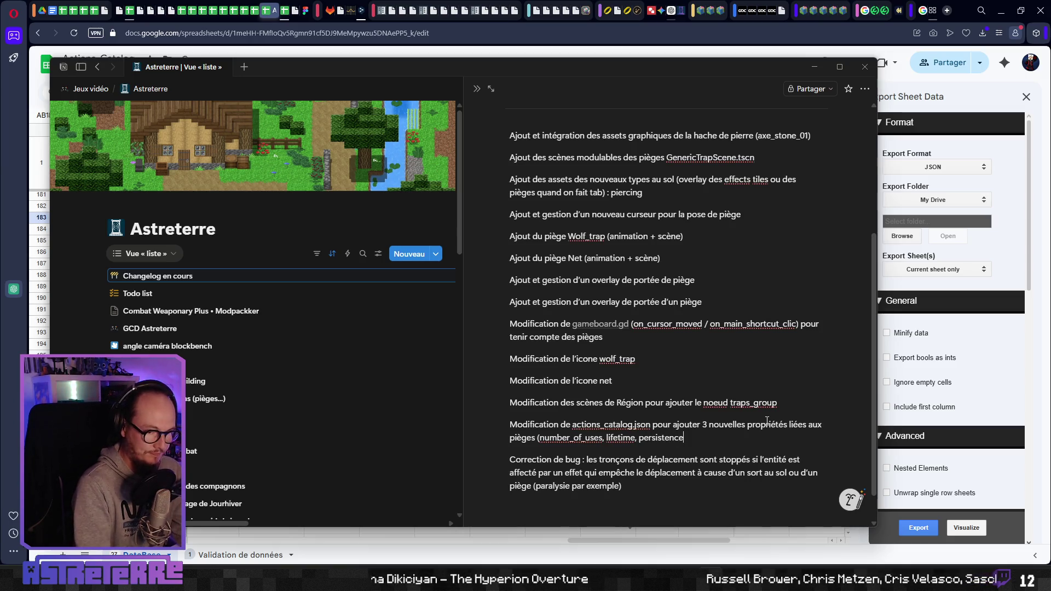
text())
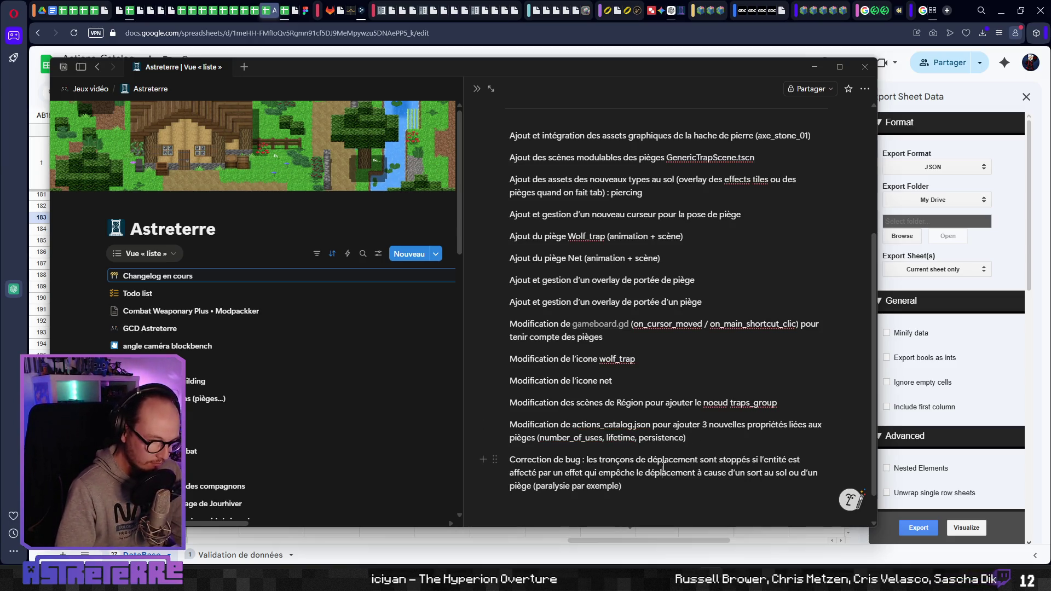
scroll(684, 452, down, 1)
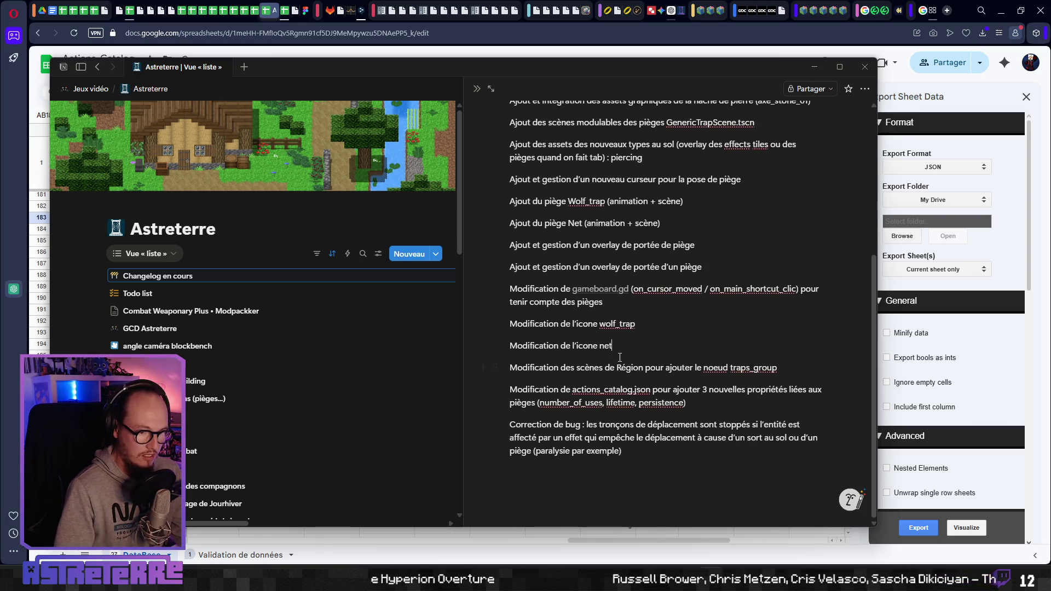
scroll(620, 357, up, 3)
scroll(620, 357, down, 3)
- Dismiss the chips suggestion and inspect cooldown cell Z187 and loading_stop cell Y195
click(938, 99)
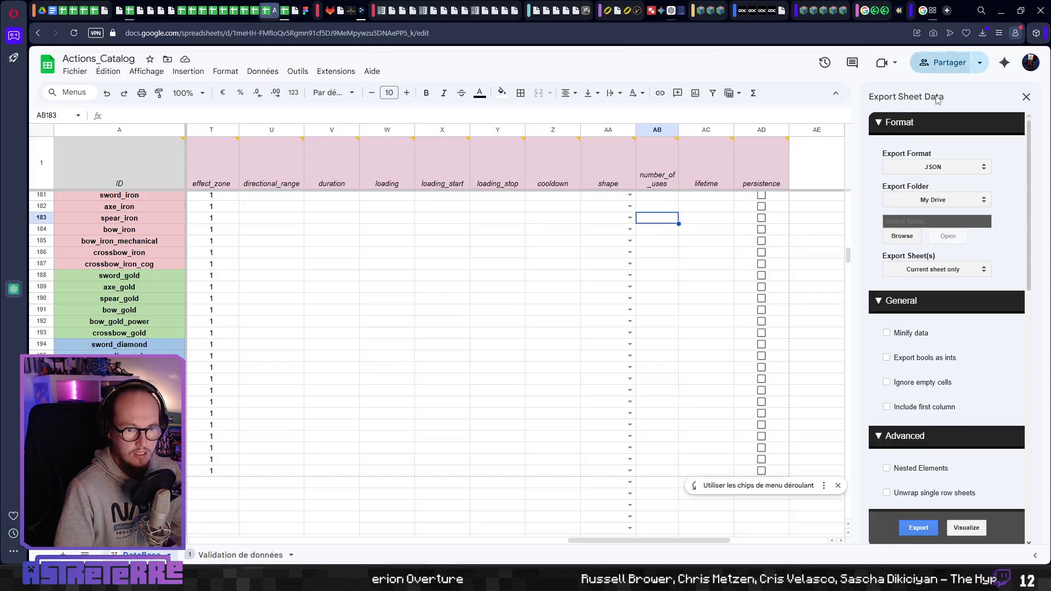
click(552, 268)
click(837, 486)
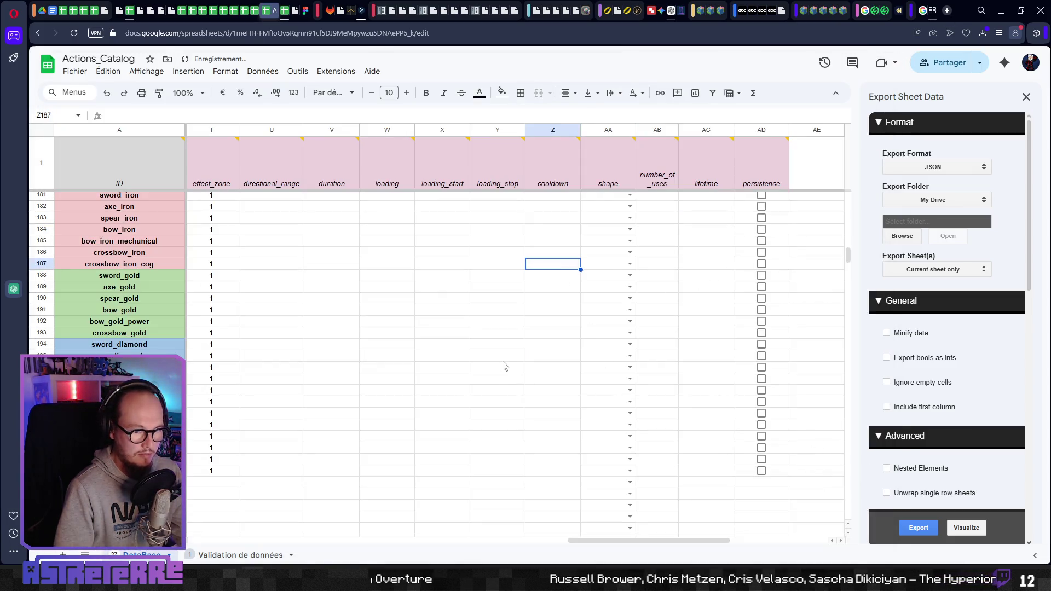
click(503, 358)
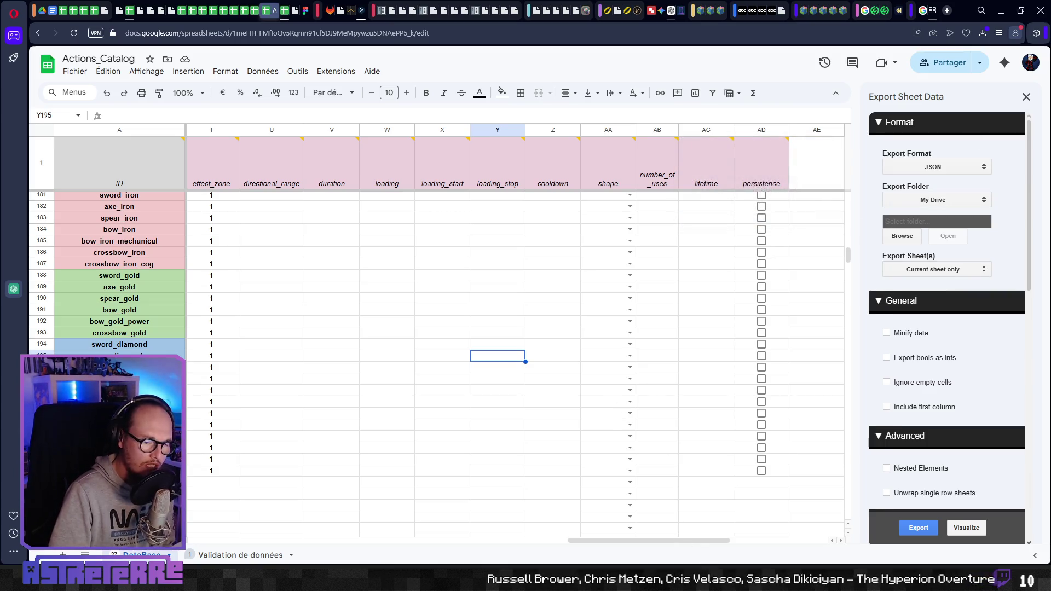
key(alt+Tab)
scroll(293, 402, down, 1)
scroll(293, 412, down, 5)
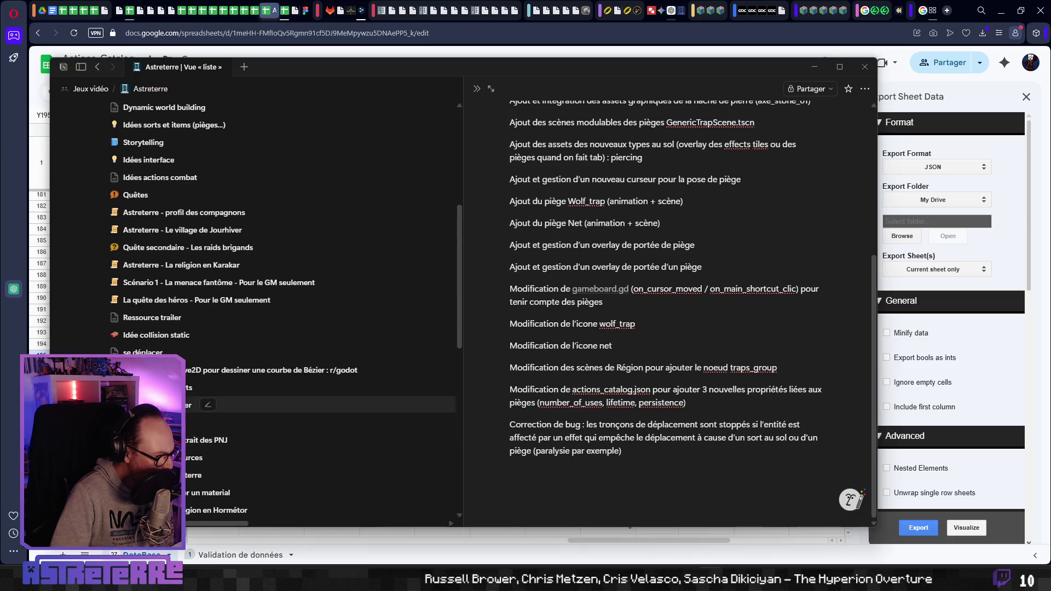
- Open the Monstres page from the sidebar as a full page
scroll(292, 422, down, 2)
scroll(293, 416, down, 2)
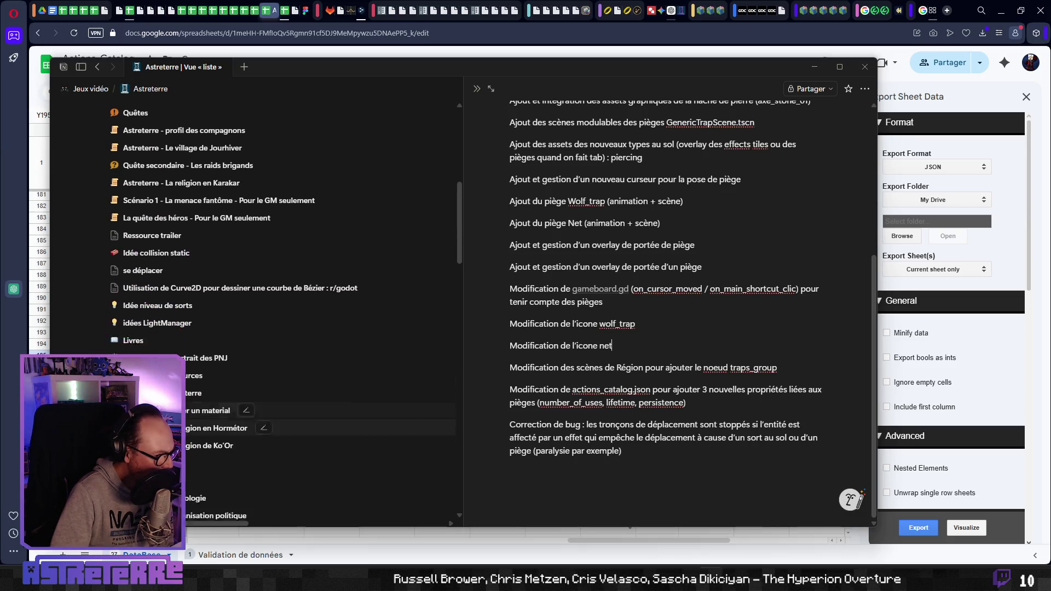
click(307, 432)
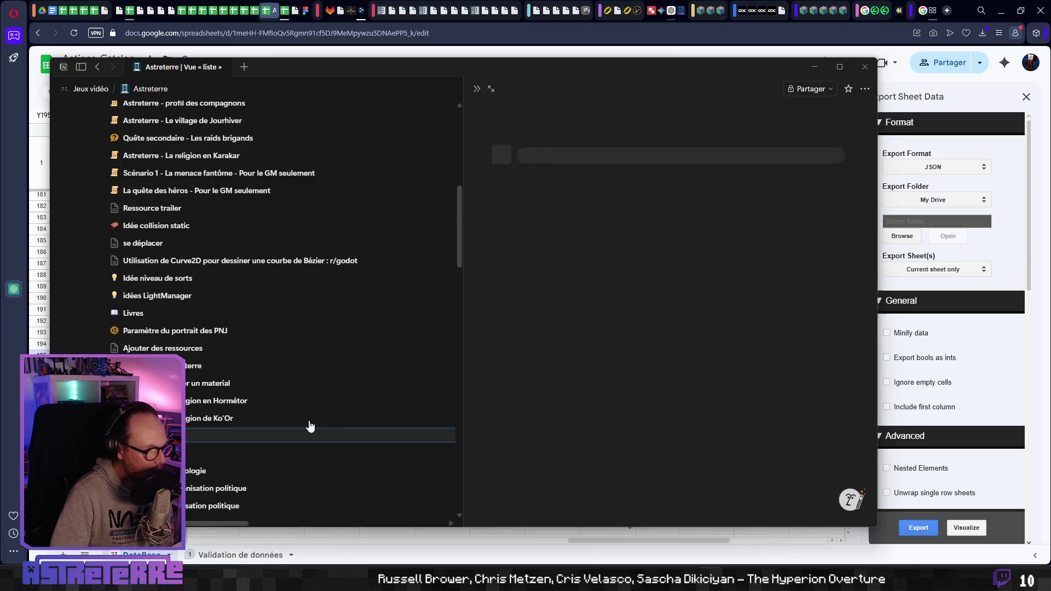
click(491, 89)
- Scroll through the Liste de monstres table and the planned creature bullet list
scroll(411, 366, down, 5)
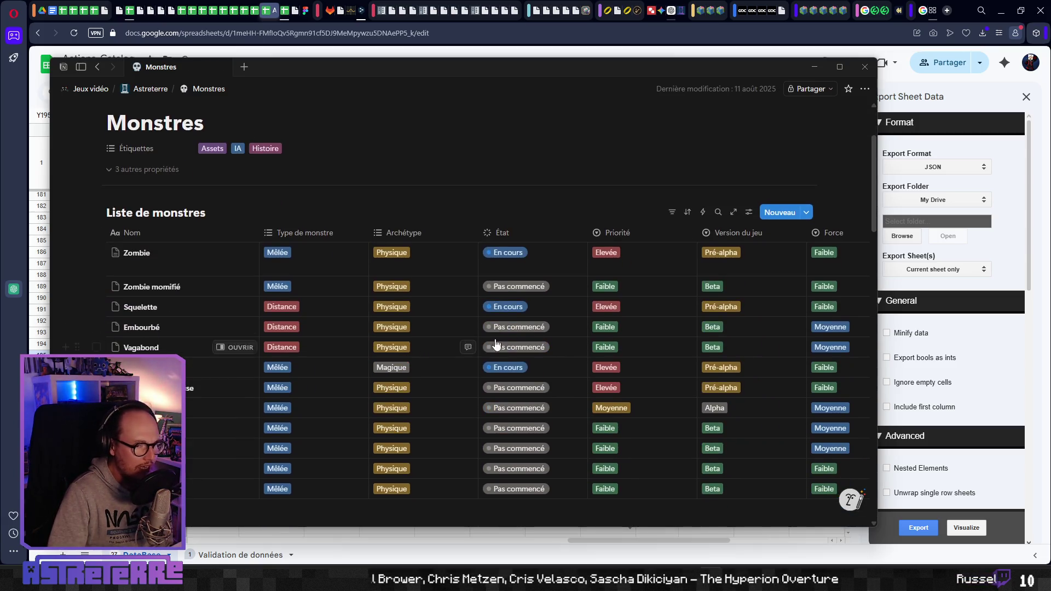
scroll(516, 357, up, 2)
scroll(516, 356, down, 2)
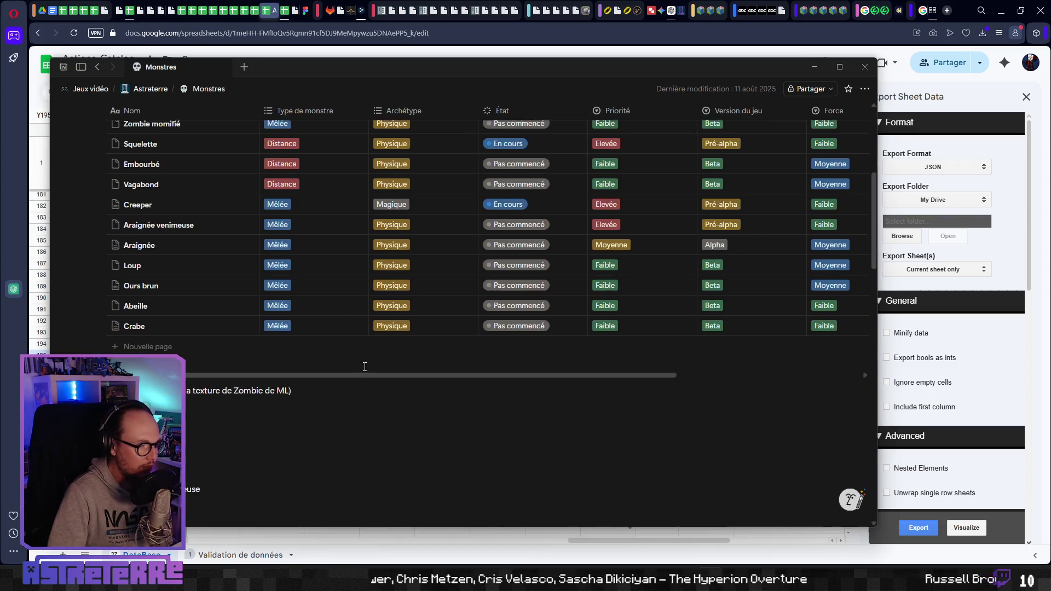
scroll(194, 402, down, 2)
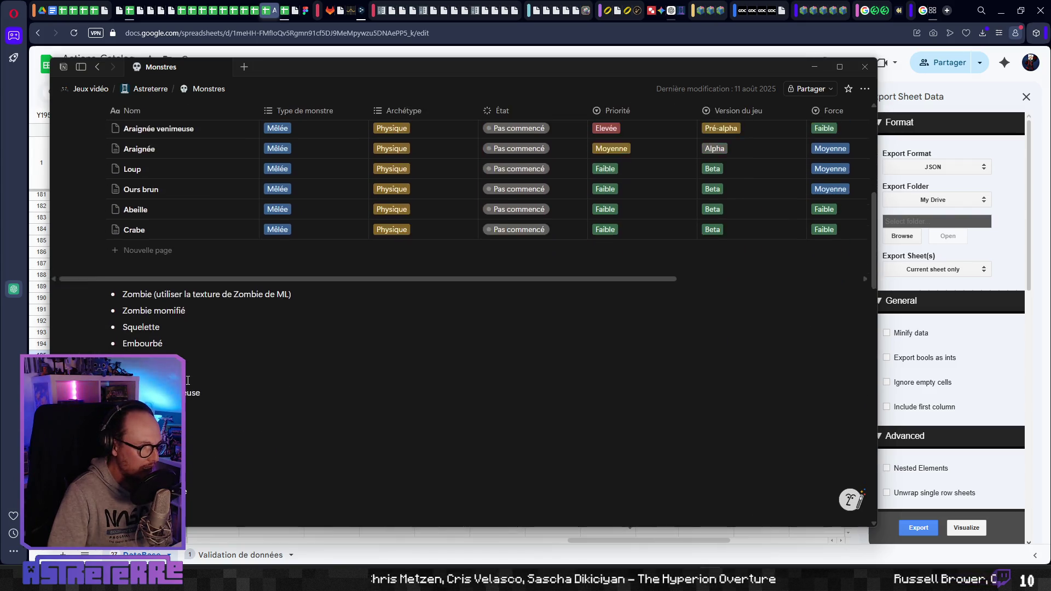
scroll(181, 372, up, 5)
scroll(160, 317, down, 1)
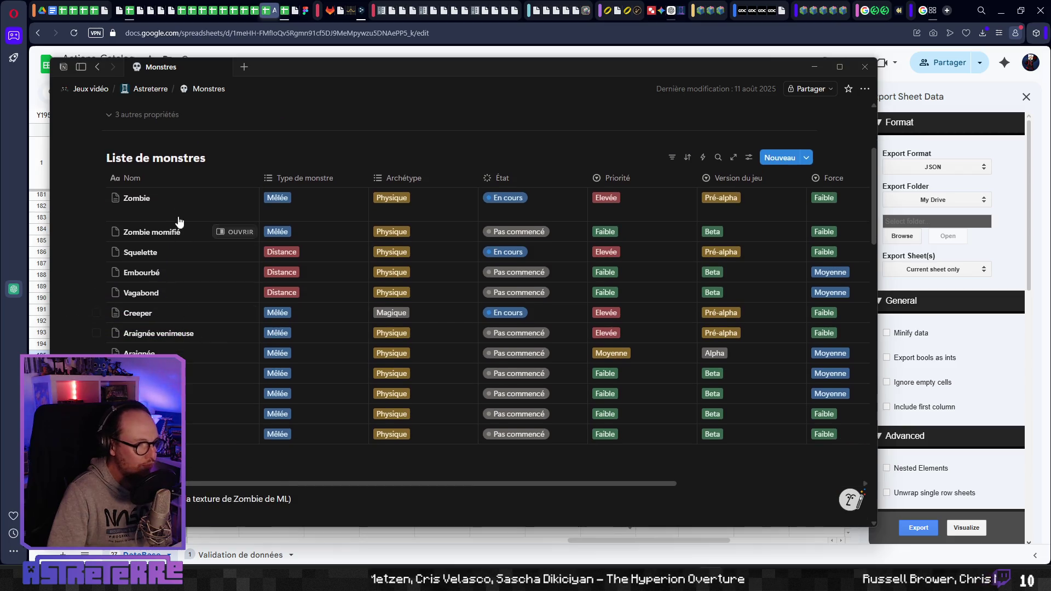
scroll(179, 222, down, 4)
scroll(183, 333, down, 3)
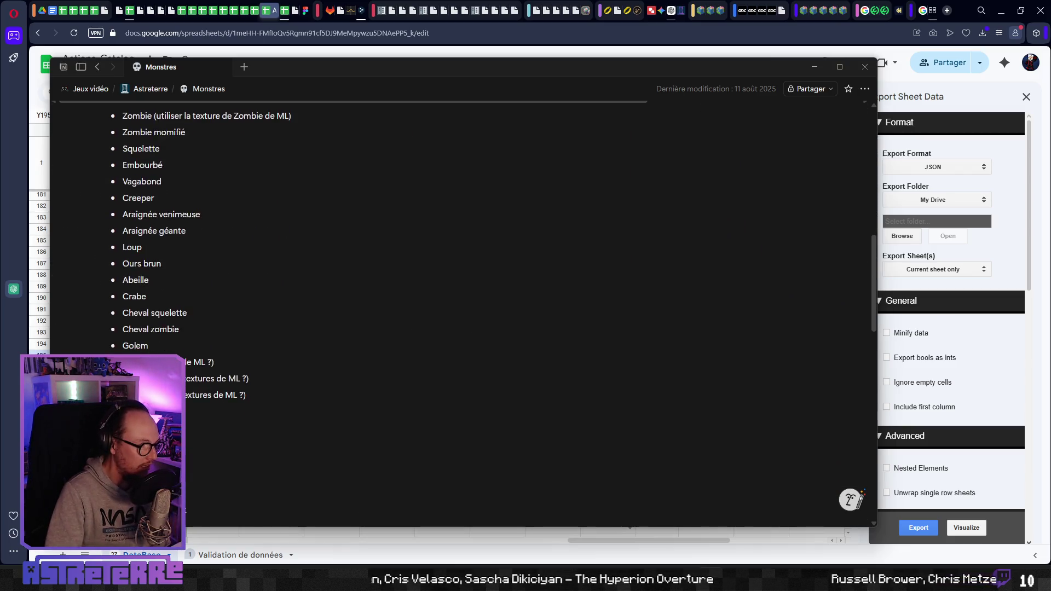
scroll(183, 333, up, 3)
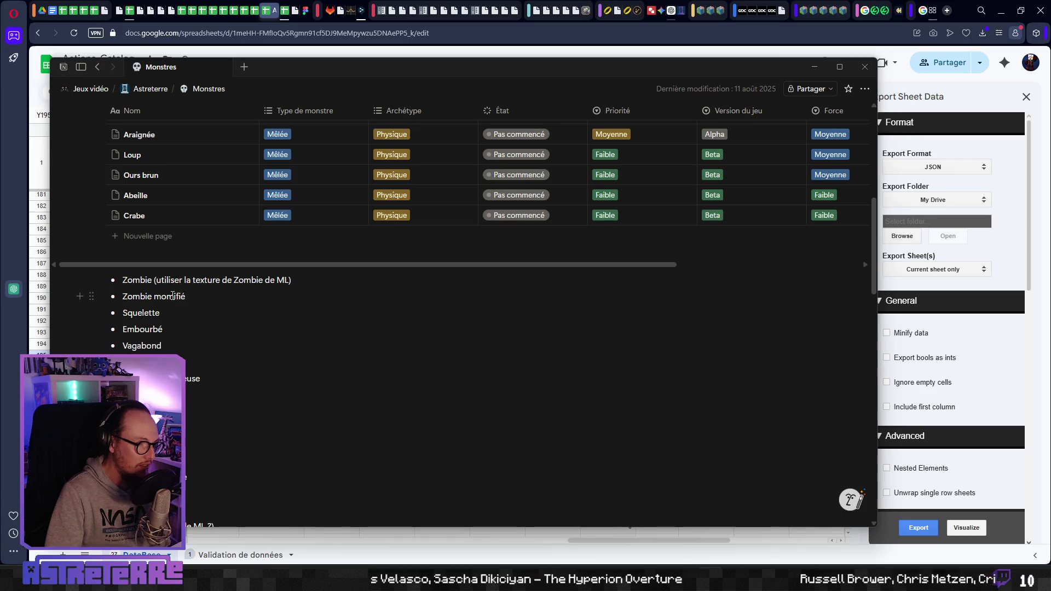
right_click(287, 283)
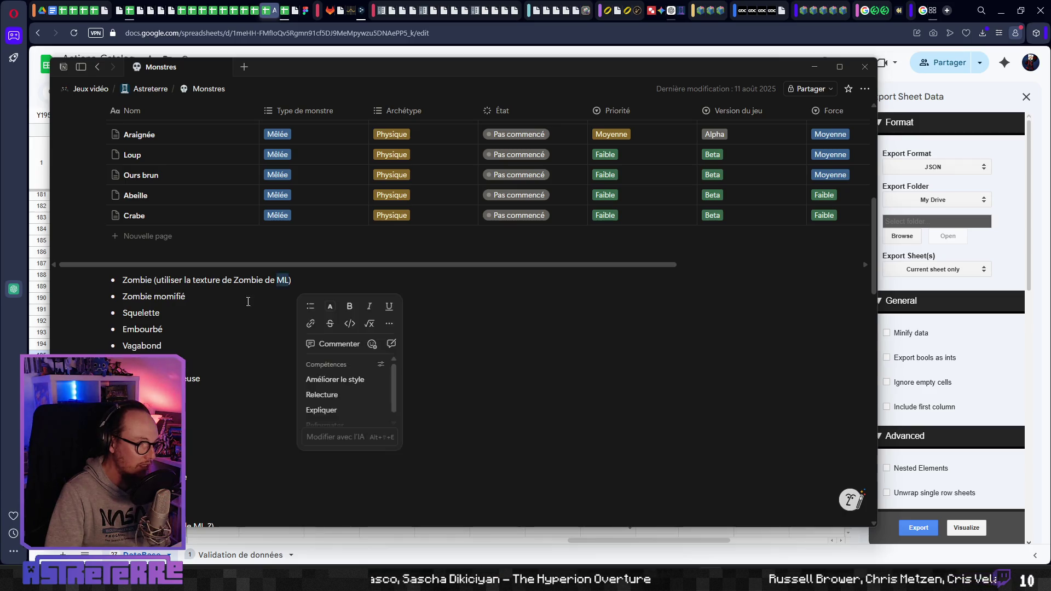
key(Escape)
scroll(191, 328, down, 4)
scroll(191, 355, down, 5)
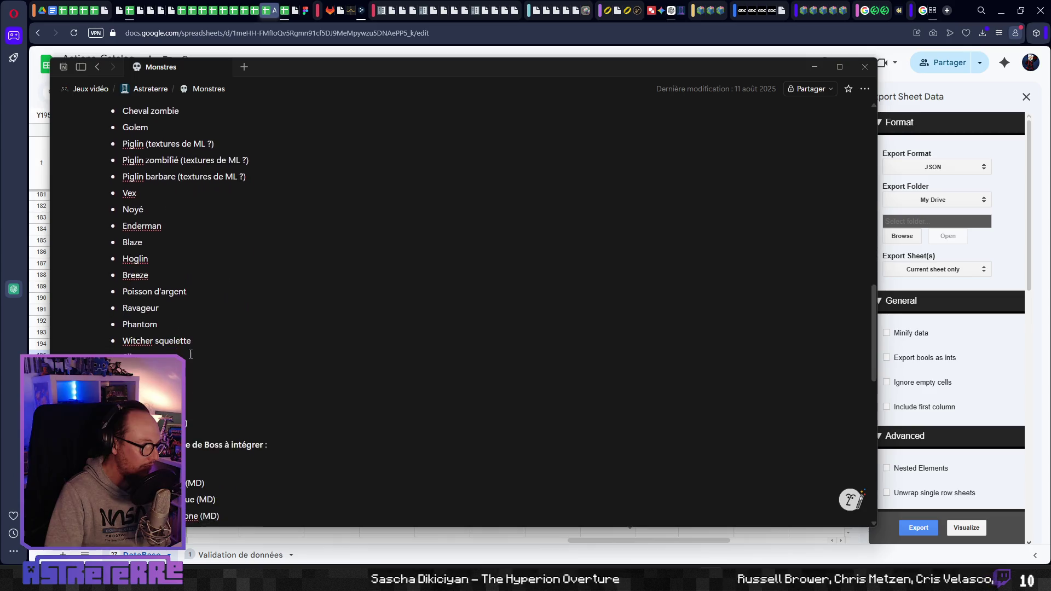
scroll(188, 330, up, 4)
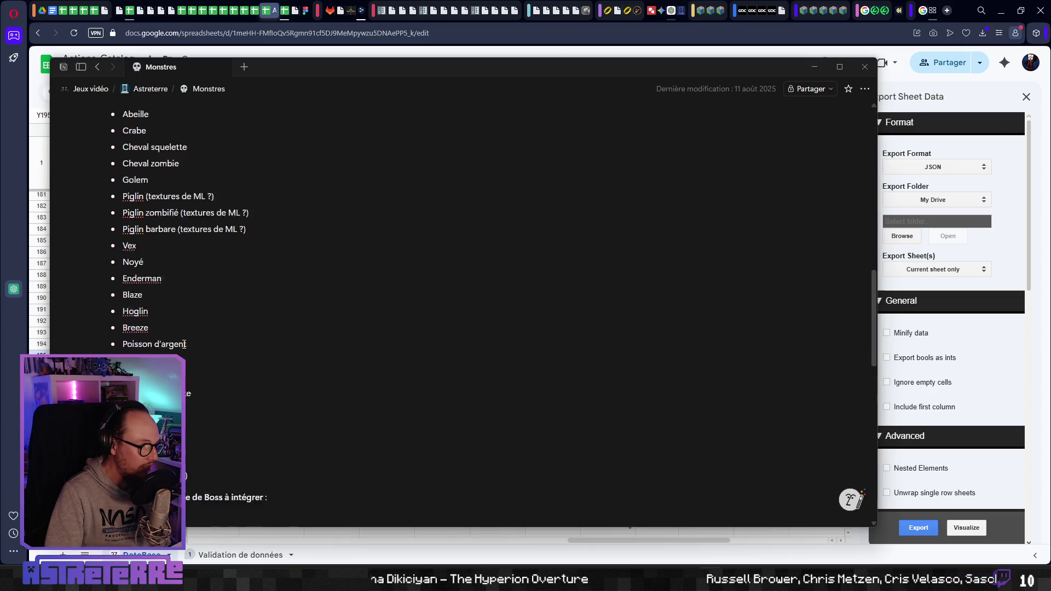
scroll(183, 339, down, 3)
scroll(183, 340, up, 2)
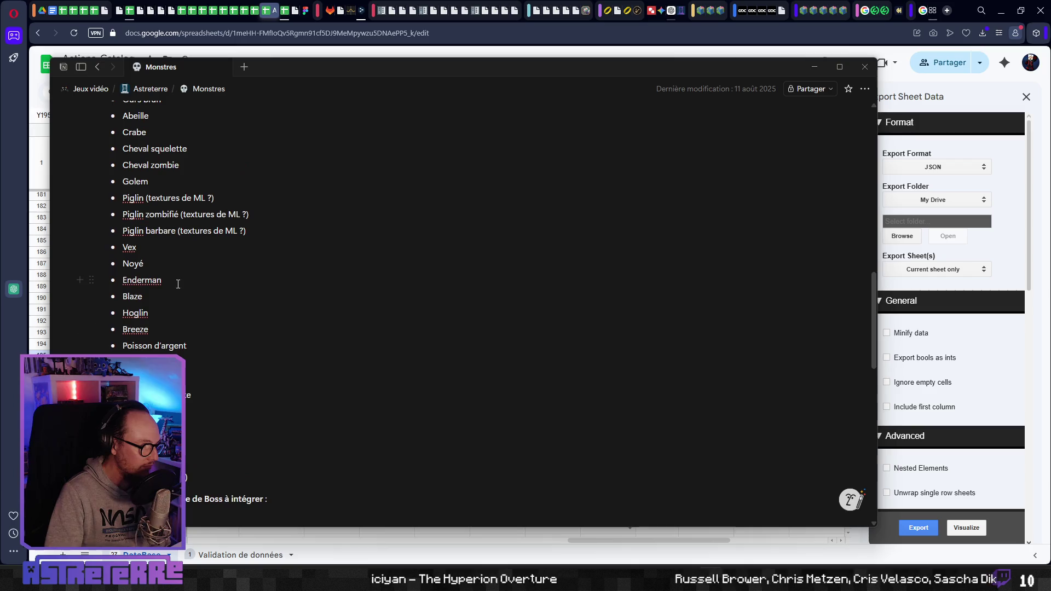
scroll(146, 334, up, 3)
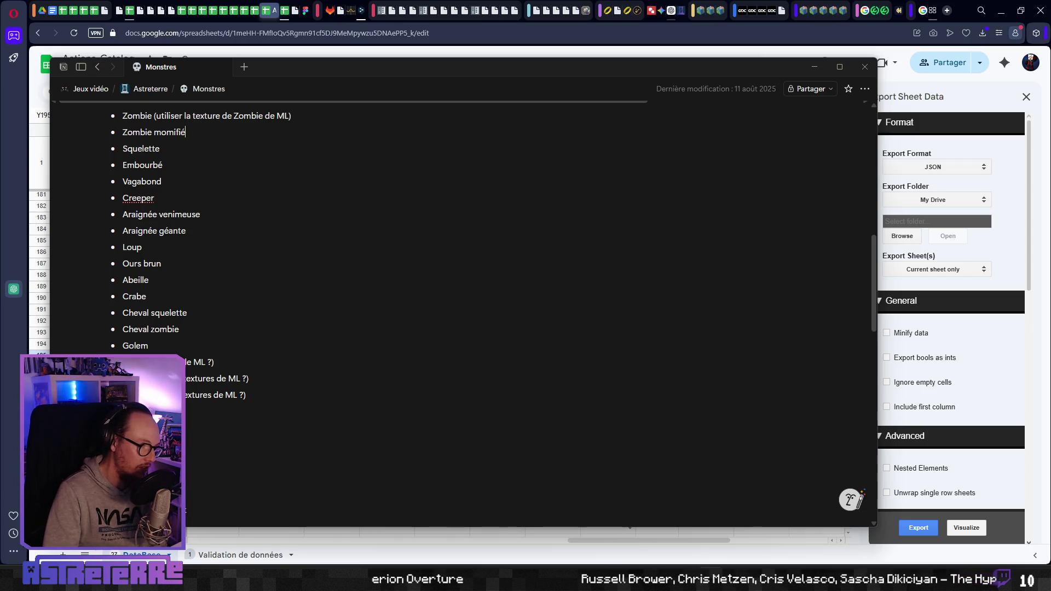
scroll(219, 246, down, 2)
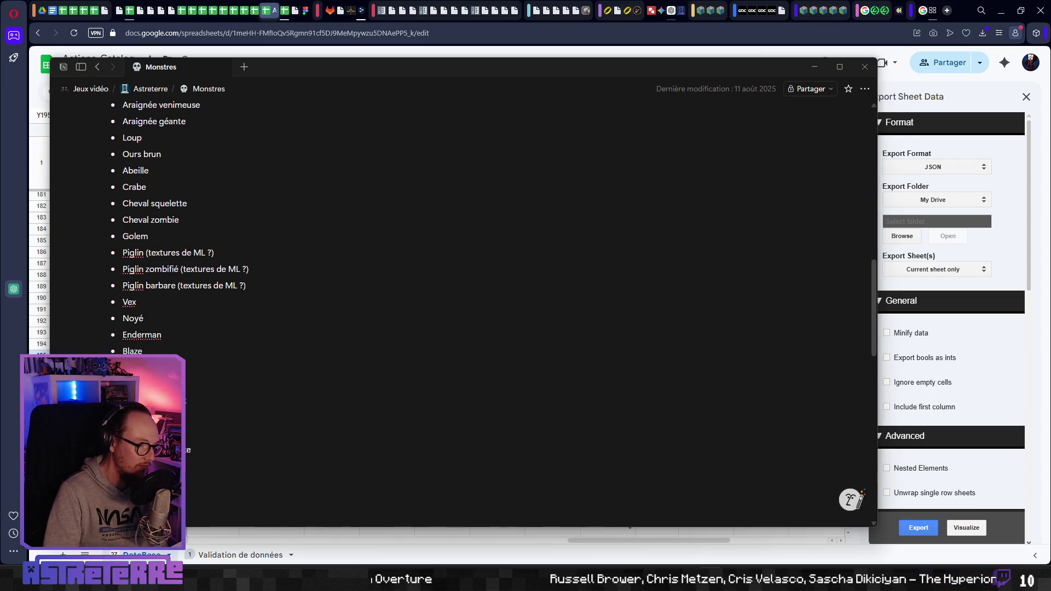
scroll(463, 312, down, 1)
scroll(197, 418, up, 6)
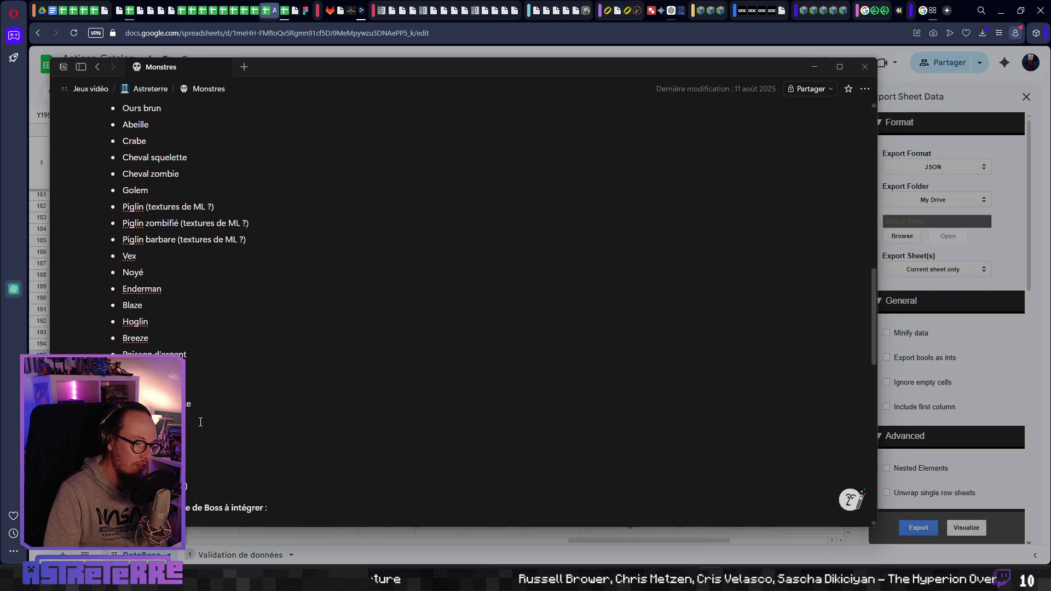
scroll(191, 411, up, 1)
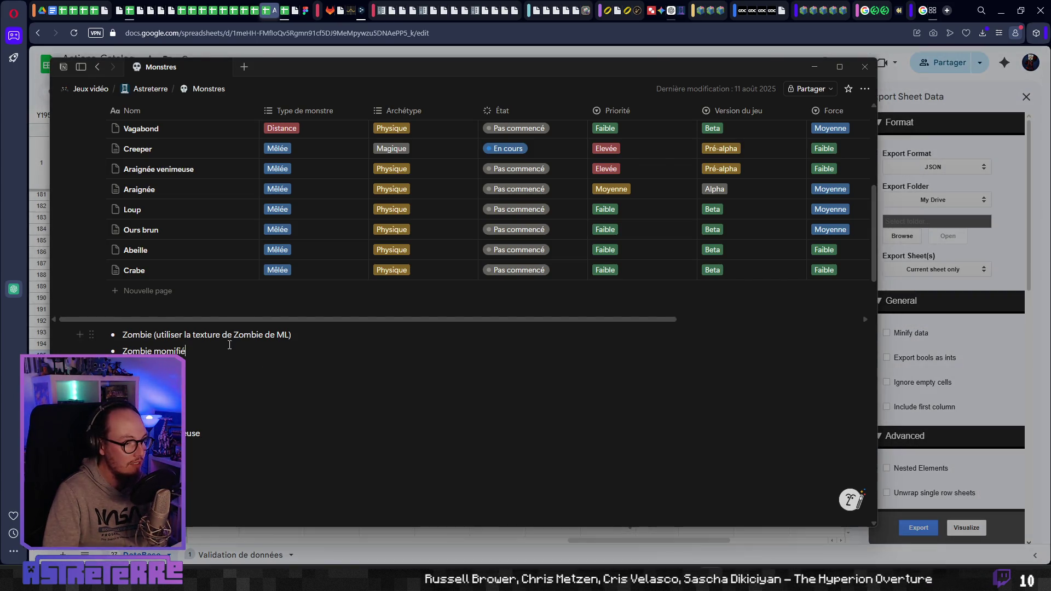
click(1040, 103)
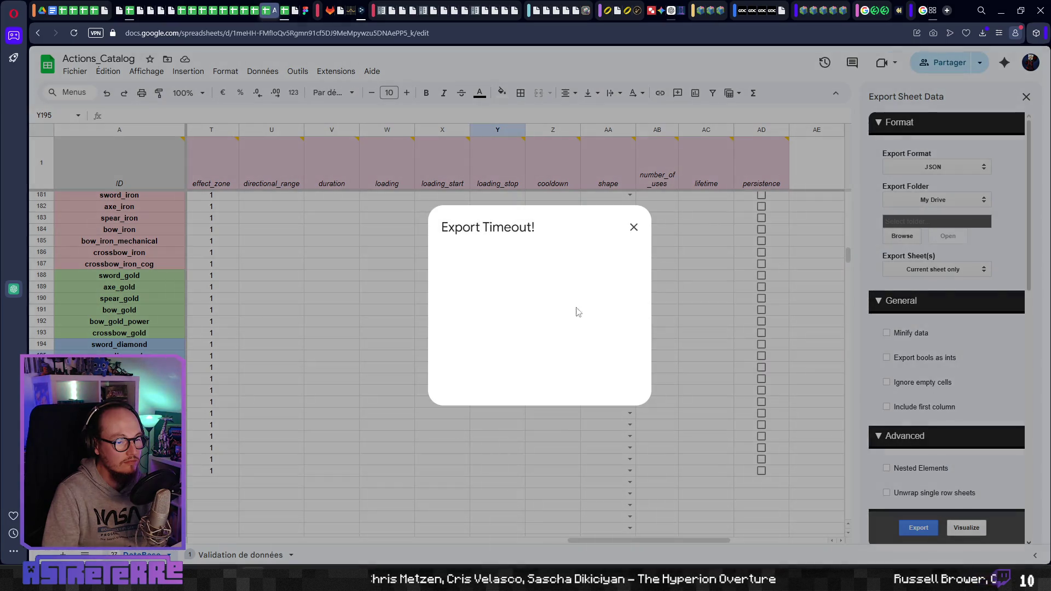
- Restore the closed Actions_Catalog tab from the tab bar's Restaurer option
click(272, 15)
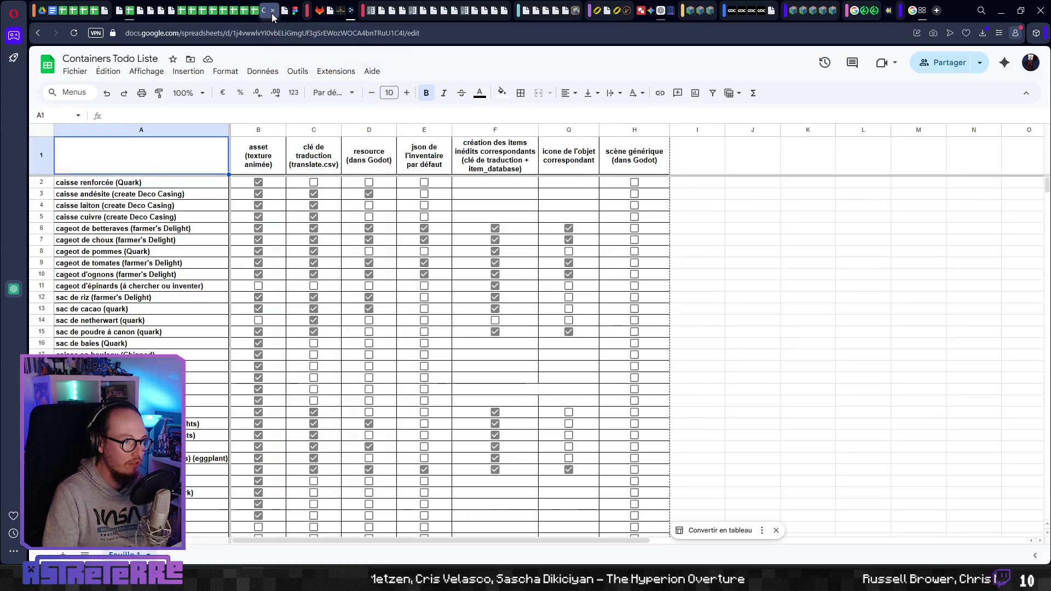
right_click(297, 20)
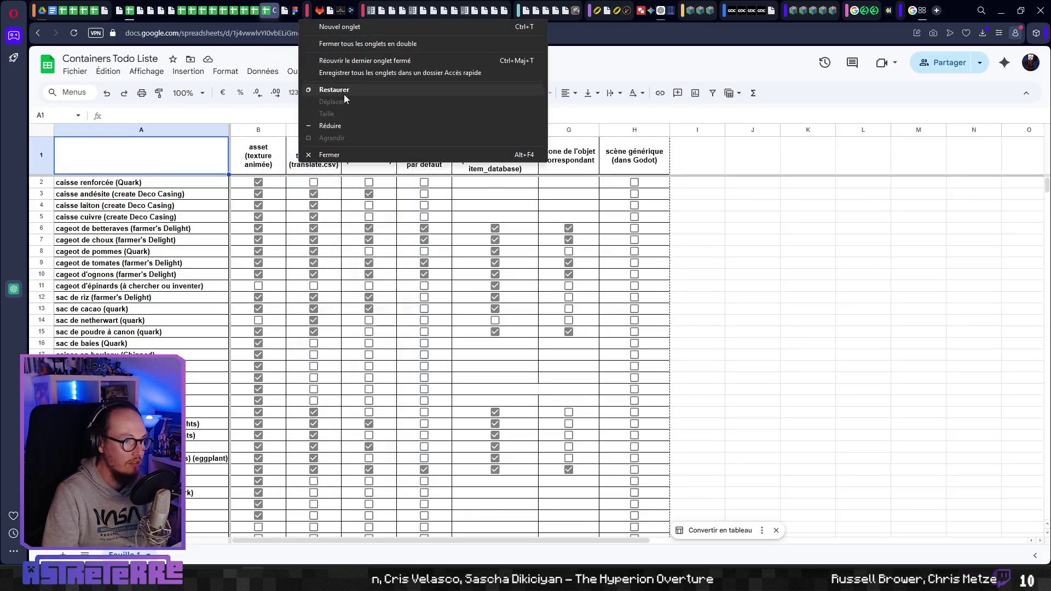
click(357, 61)
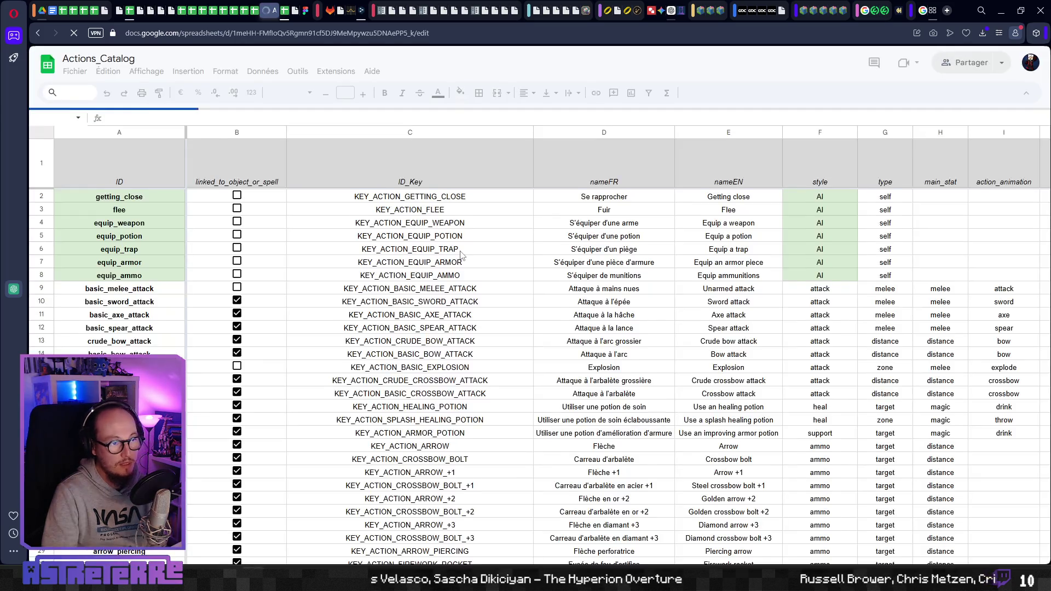
- Inspect the ID_Key formulas in column C for row 7, crossbow_bolt, row 17 and arrow_+1
click(461, 257)
scroll(462, 296, down, 3)
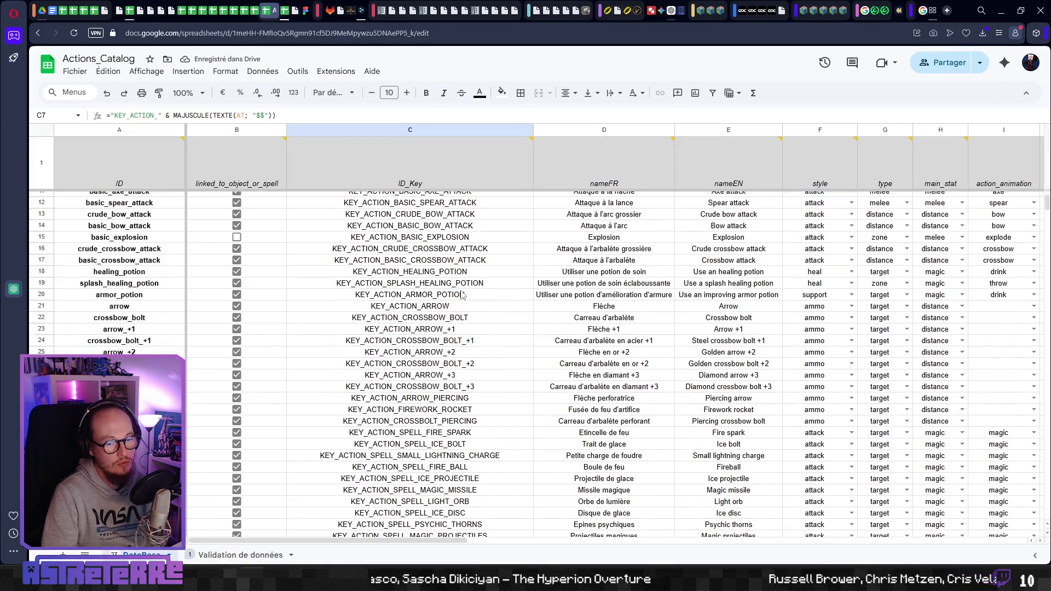
scroll(461, 295, down, 3)
scroll(457, 302, up, 3)
click(430, 321)
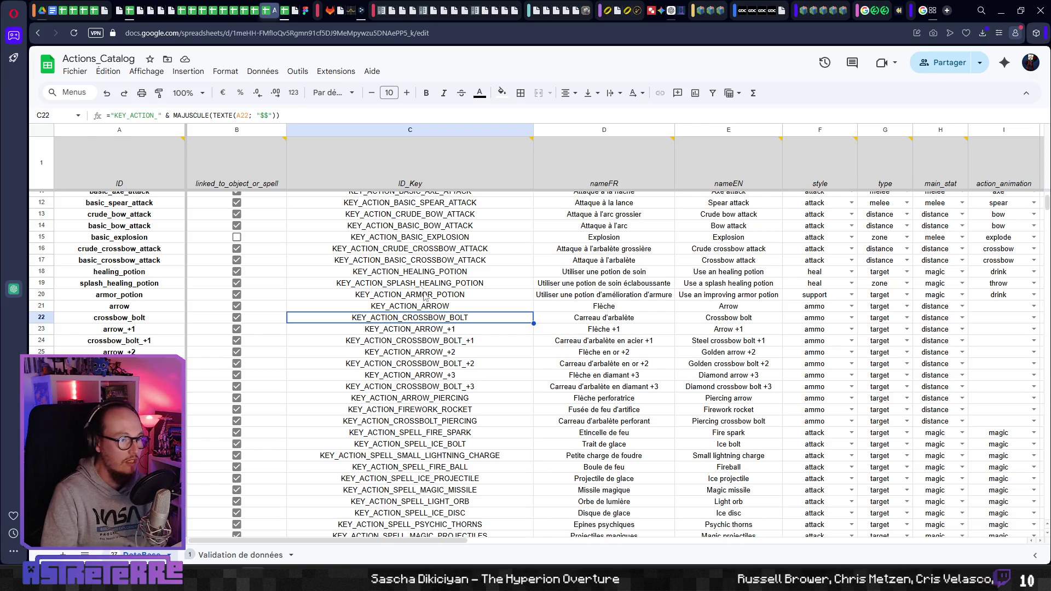
key(Up)
key(Up)
key(Up)
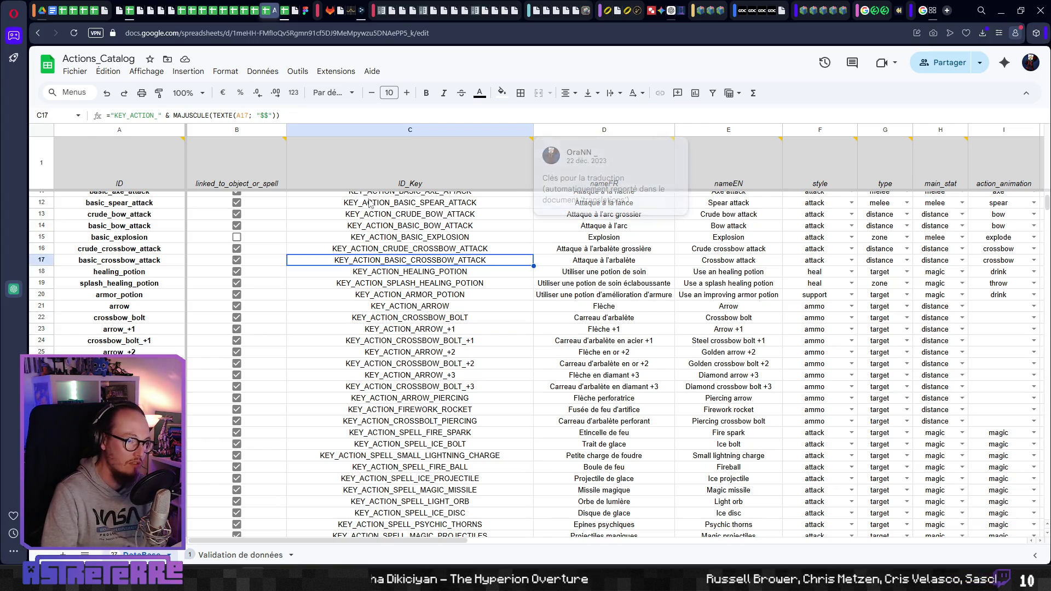
click(421, 330)
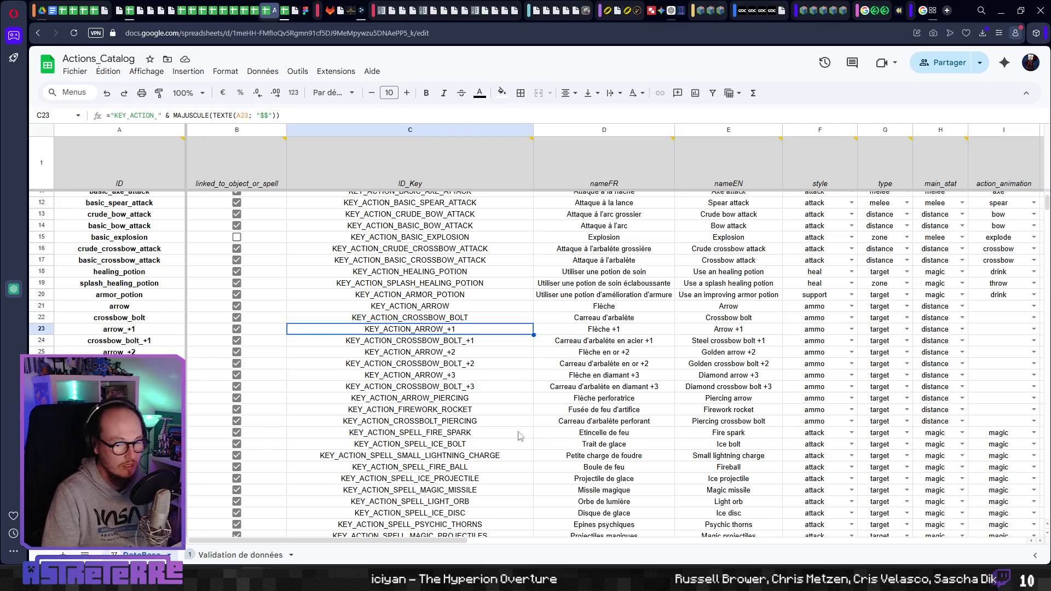
- On the Monstres page, scroll down through the monster, boss and religion sections, then back up
key(alt+Tab)
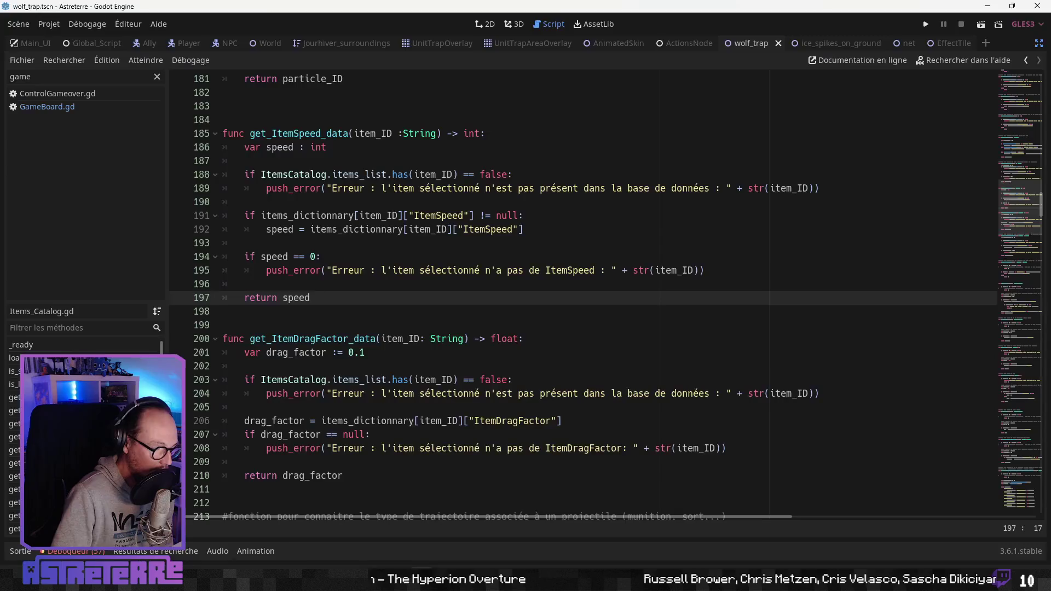
key(alt+Tab)
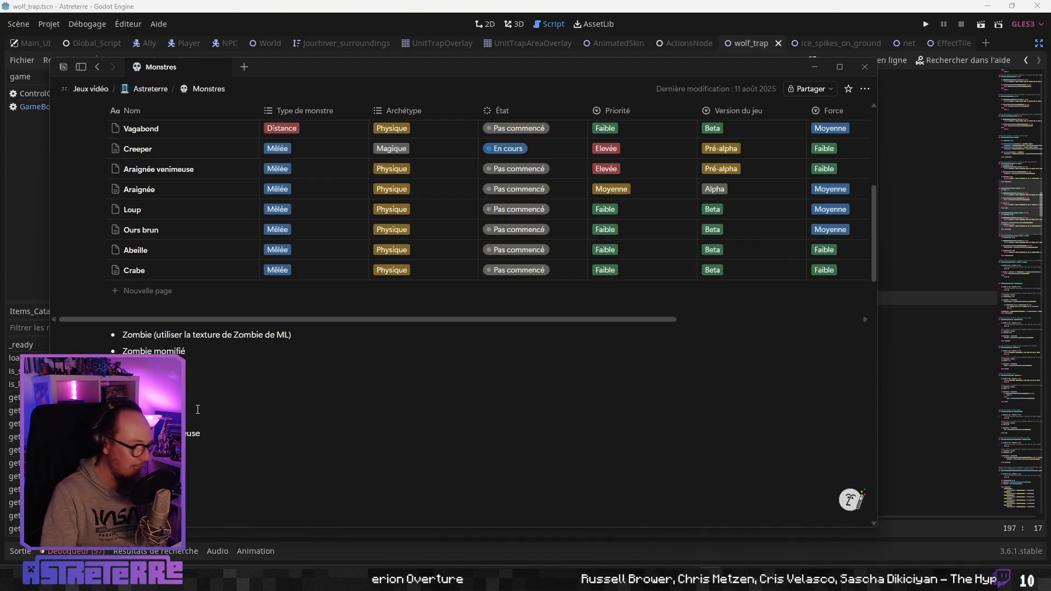
scroll(198, 409, down, 3)
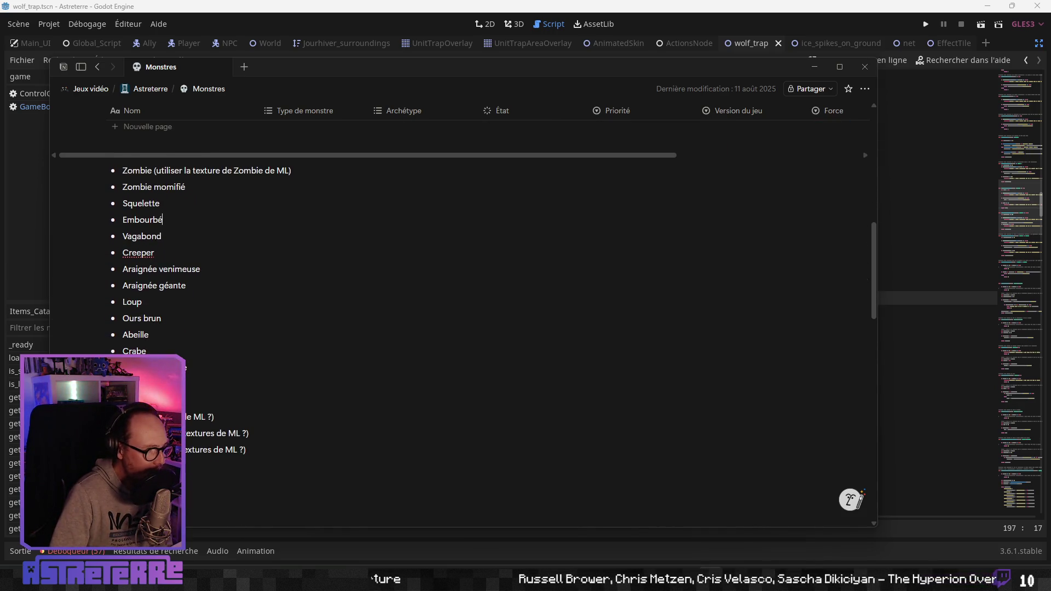
scroll(438, 315, down, 5)
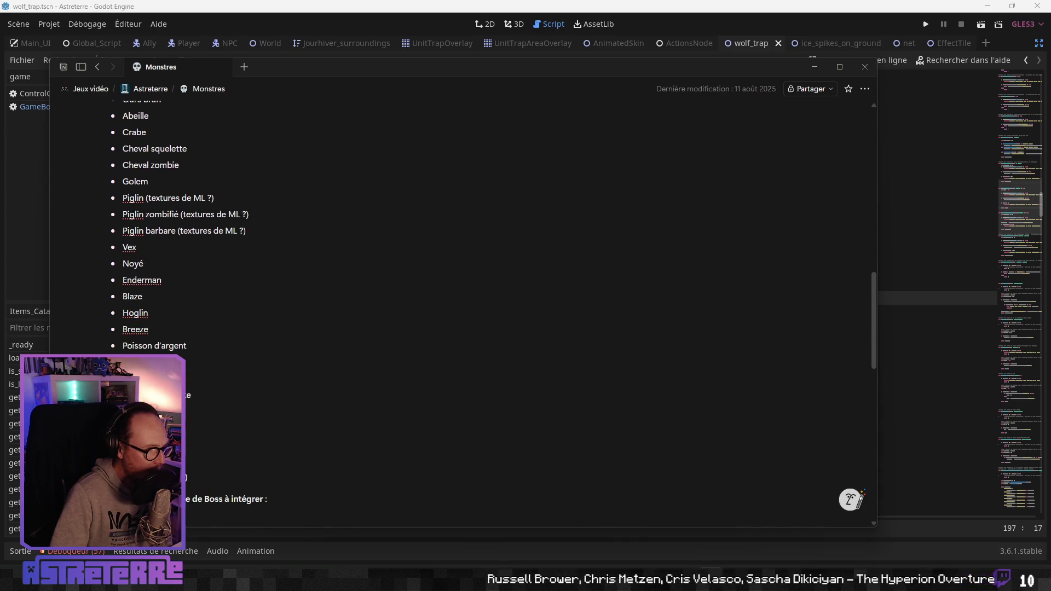
scroll(438, 314, down, 2)
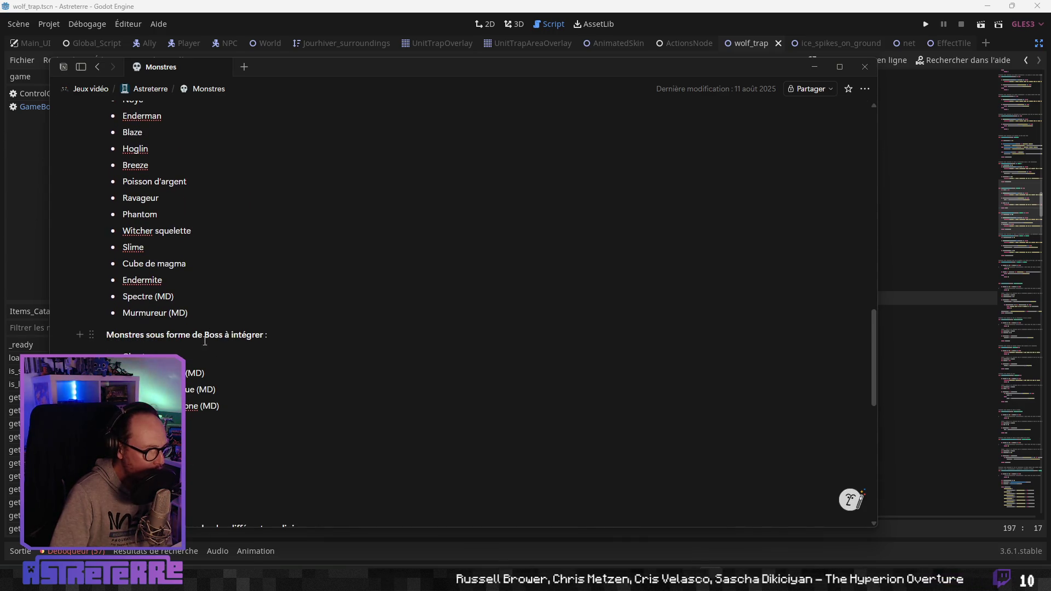
scroll(205, 342, down, 3)
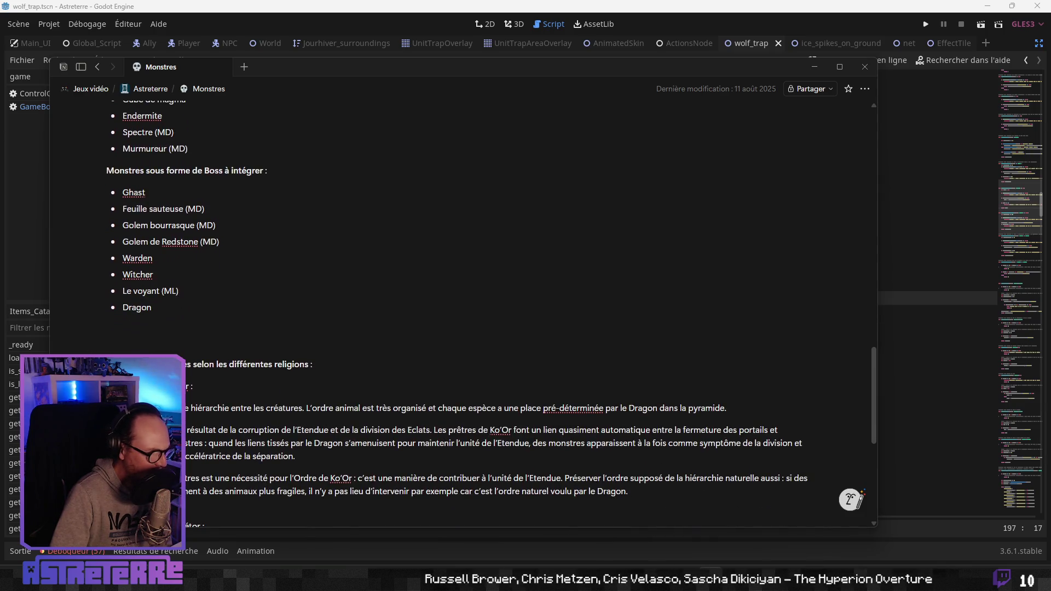
scroll(255, 408, down, 5)
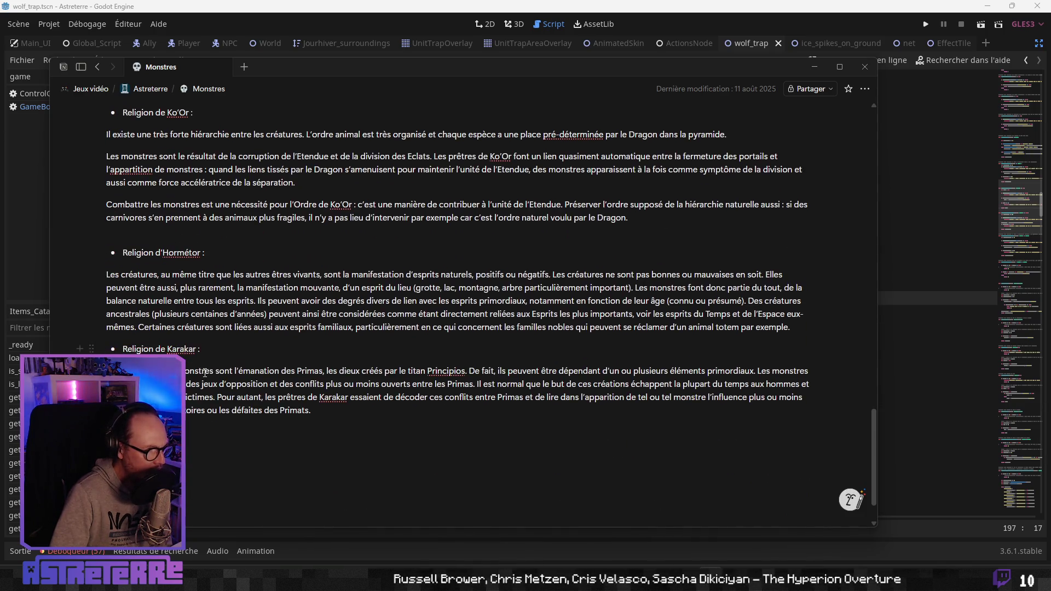
scroll(254, 408, up, 12)
scroll(255, 408, up, 10)
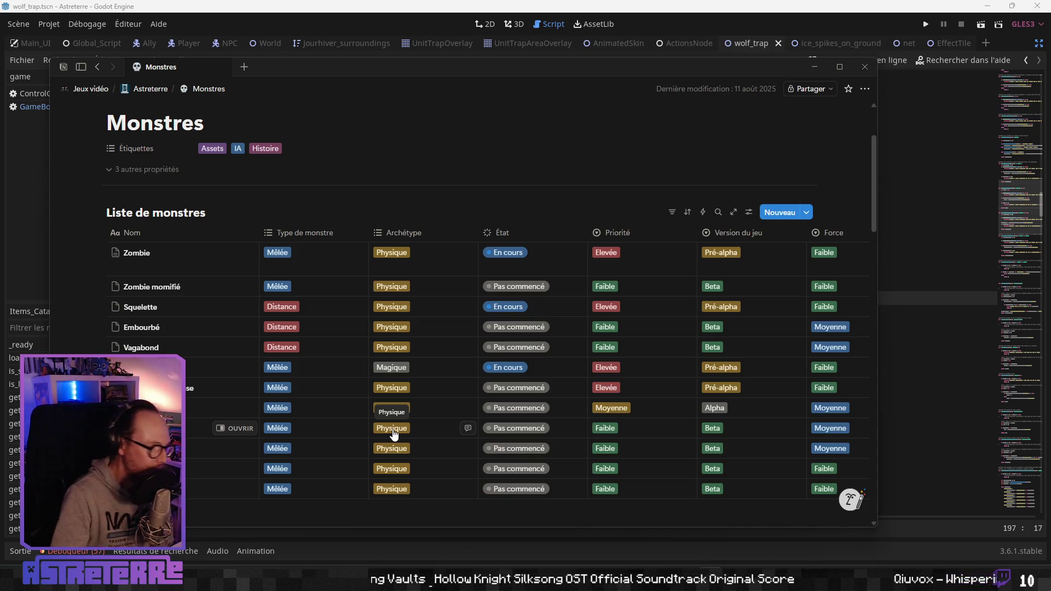
- Scroll the Monstres table sideways to view its Inspiration column tags
scroll(507, 435, down, 1)
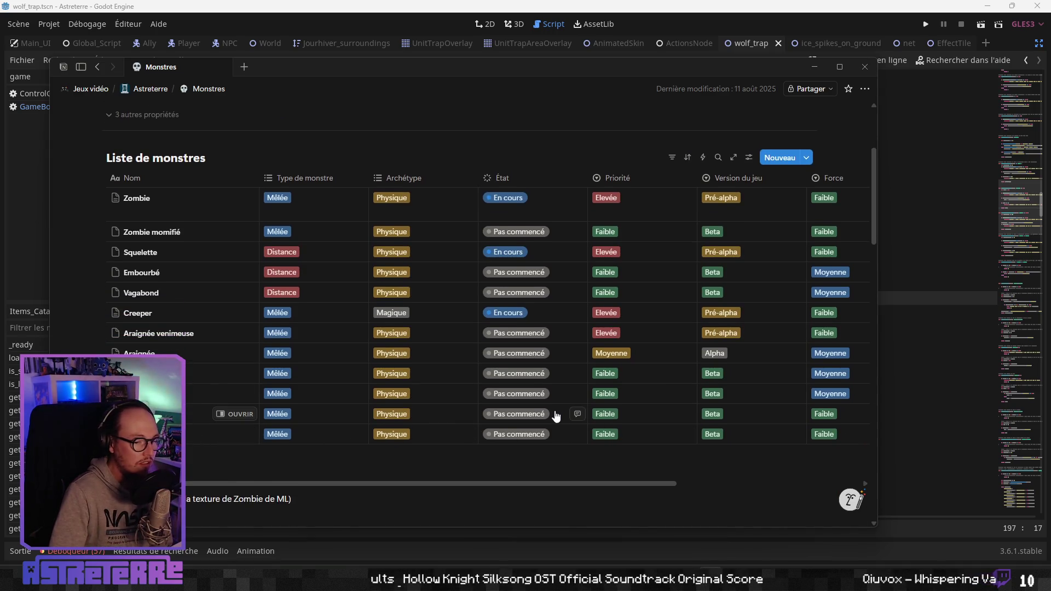
drag(625, 489, 821, 484)
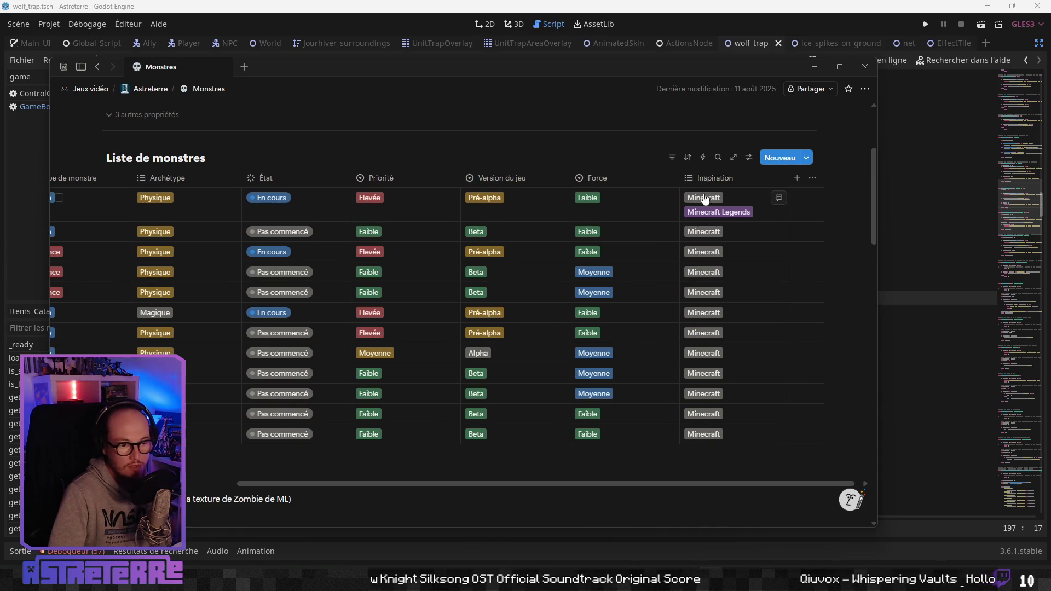
drag(720, 484, 316, 495)
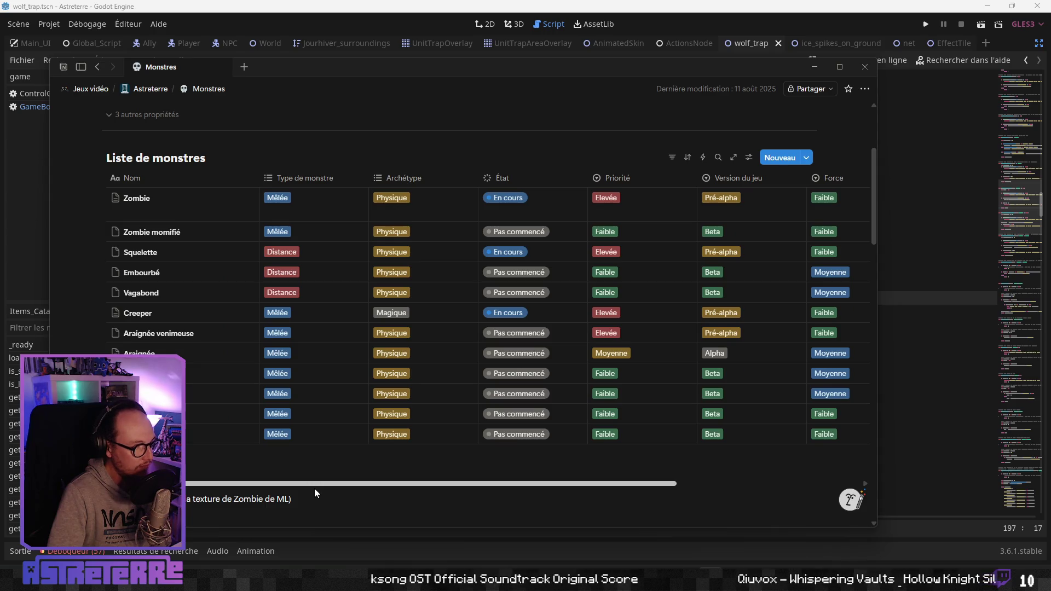
drag(466, 488, 711, 479)
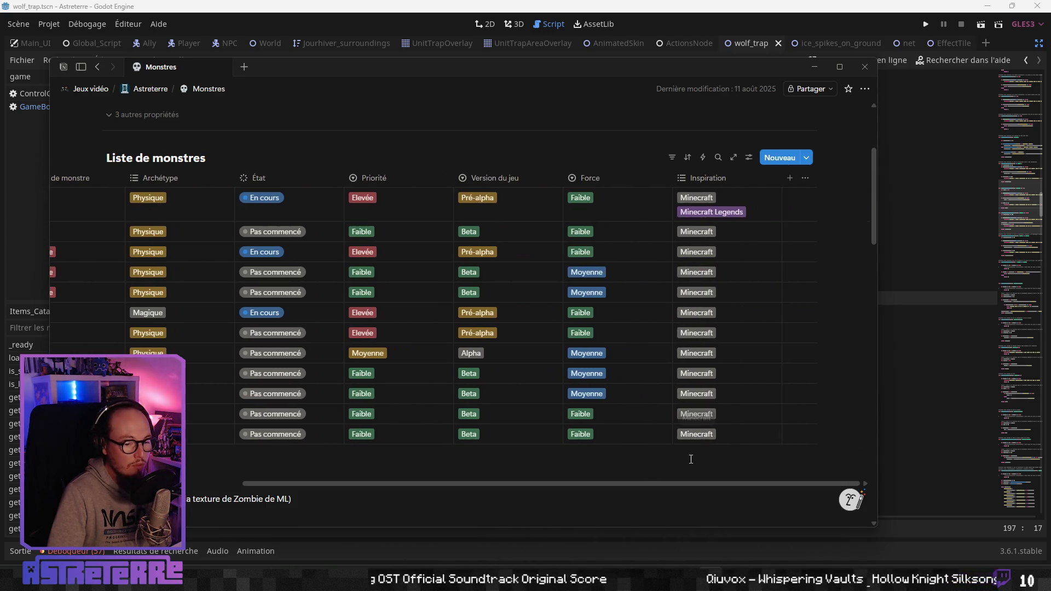
drag(577, 486, 329, 477)
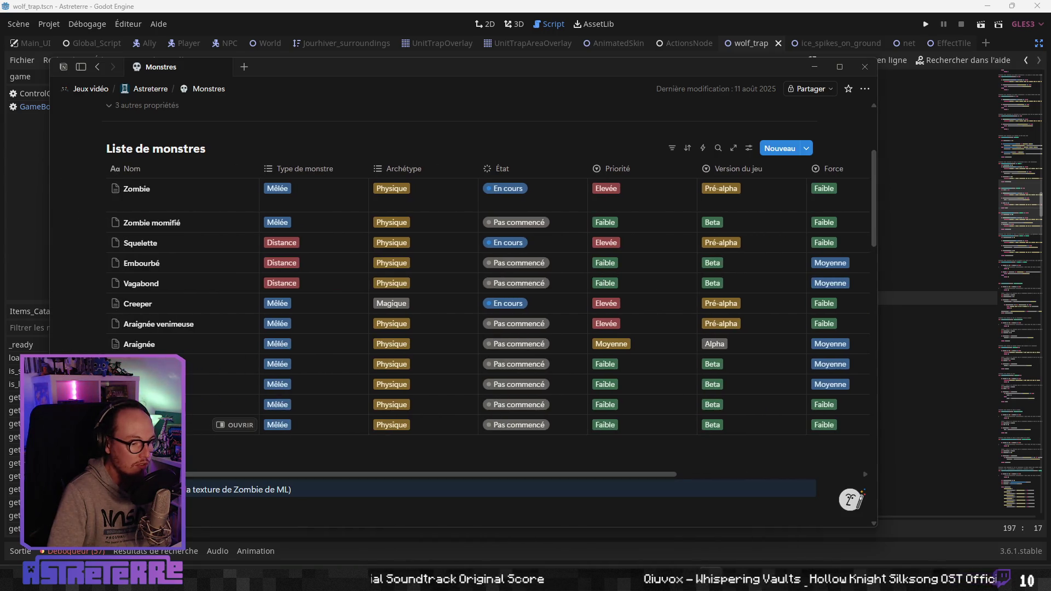
- Select the Zombie bullet text about the ML texture in the planned creature list
scroll(191, 430, down, 10)
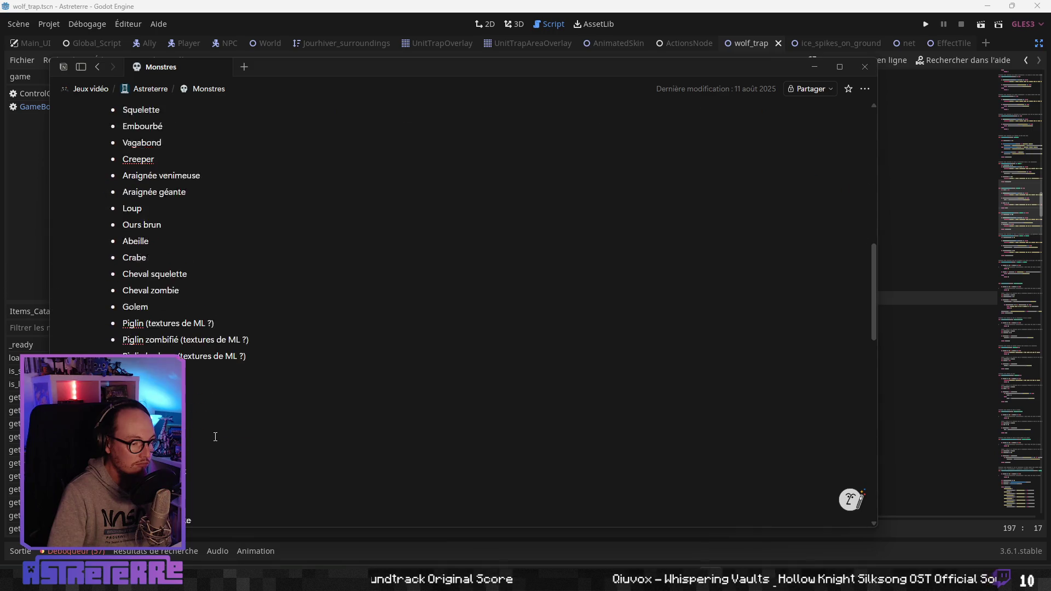
scroll(196, 411, up, 10)
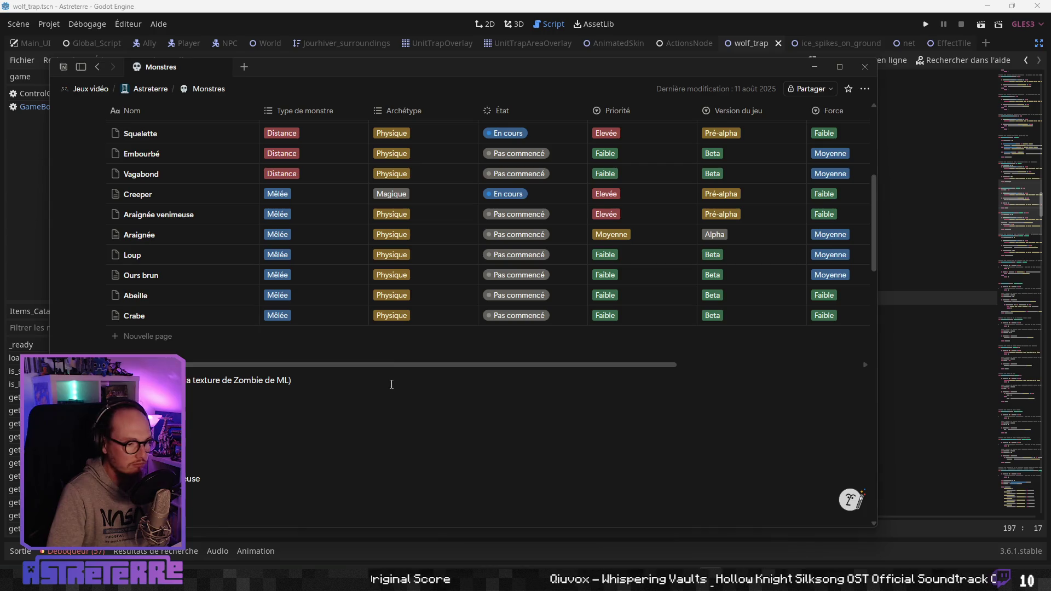
scroll(392, 384, down, 5)
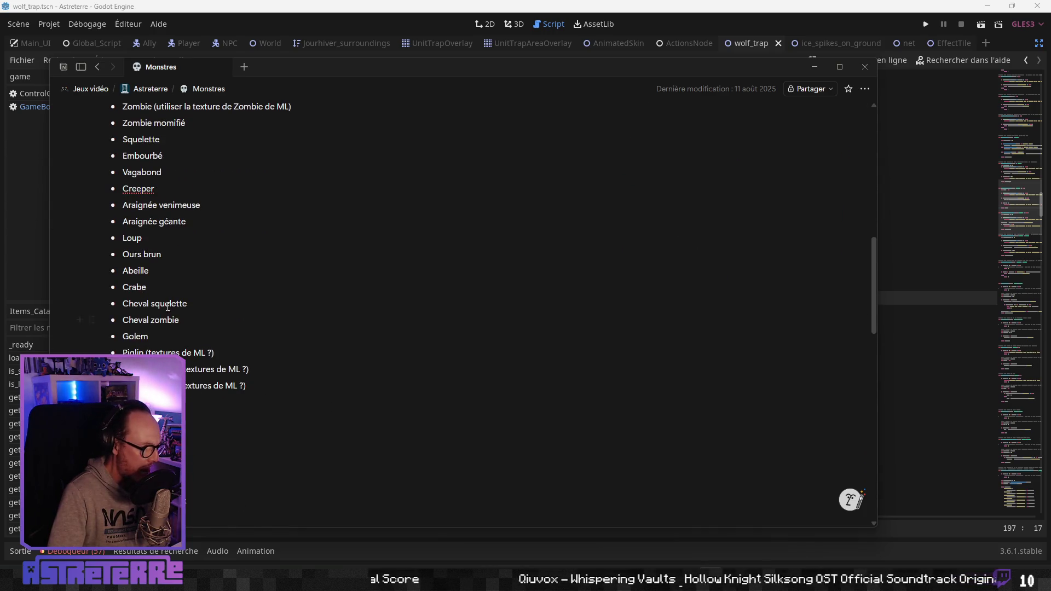
scroll(167, 307, down, 3)
scroll(174, 349, up, 2)
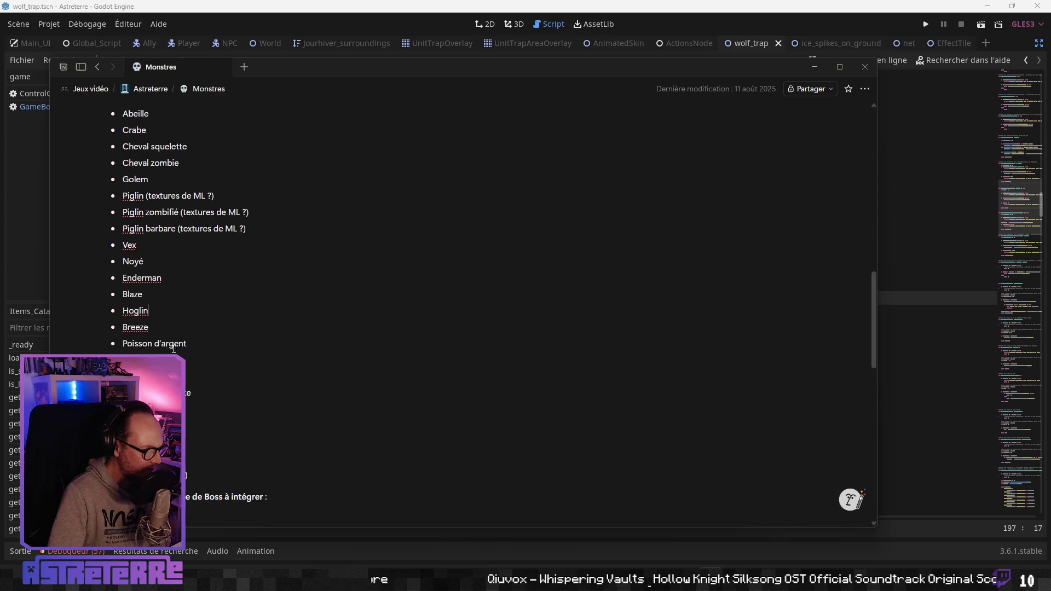
scroll(175, 349, up, 10)
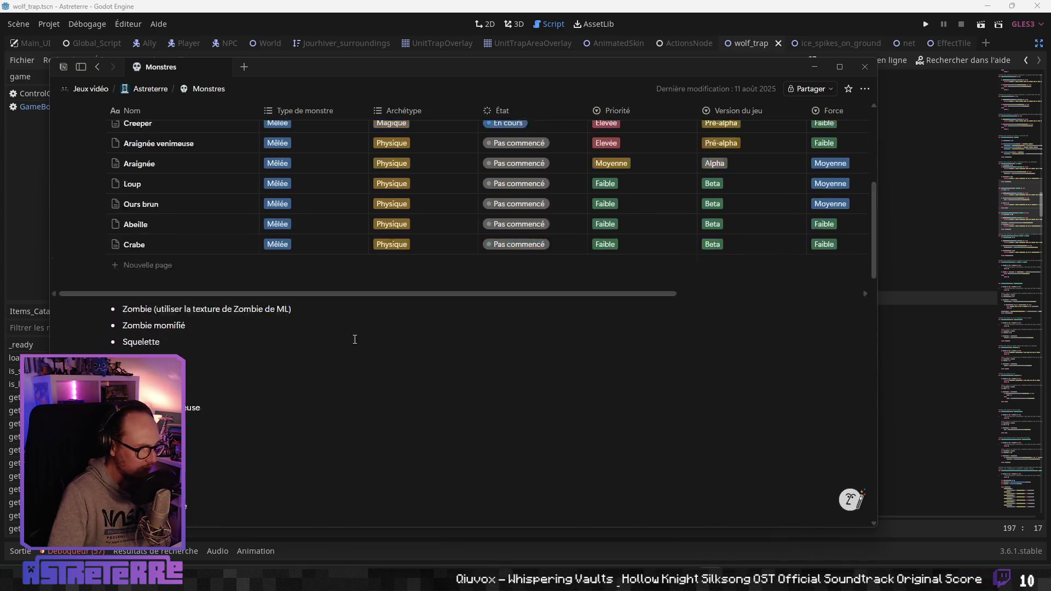
scroll(348, 342, down, 4)
scroll(347, 341, up, 2)
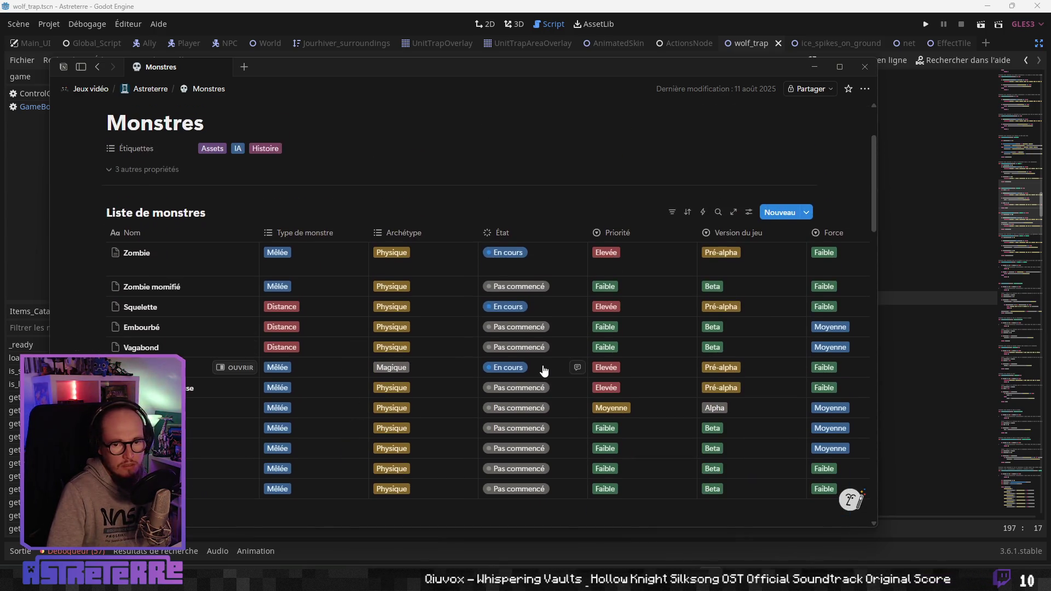
scroll(207, 359, down, 1)
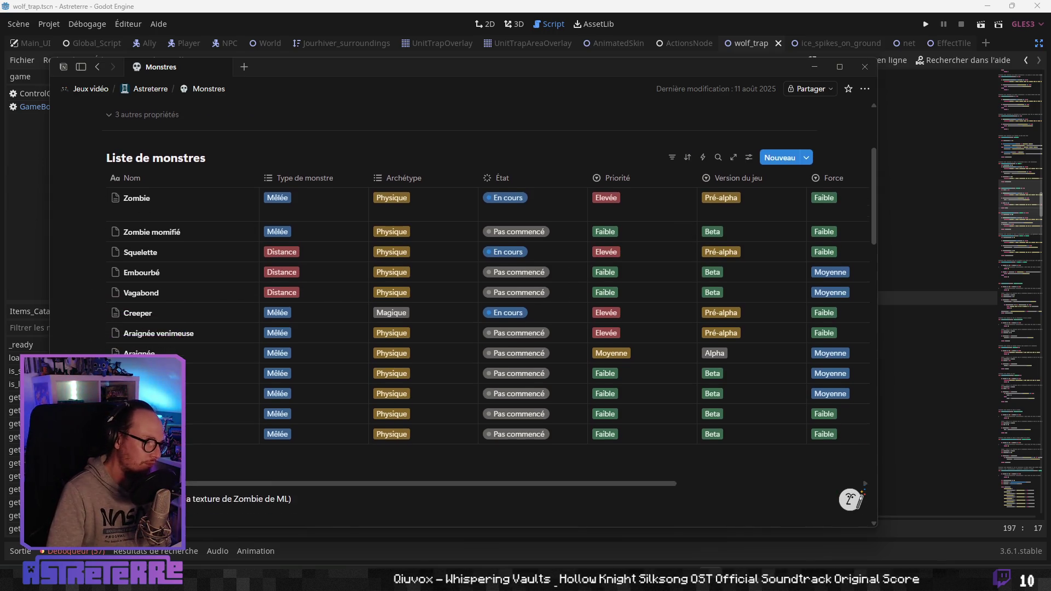
scroll(206, 372, up, 2)
scroll(186, 385, down, 2)
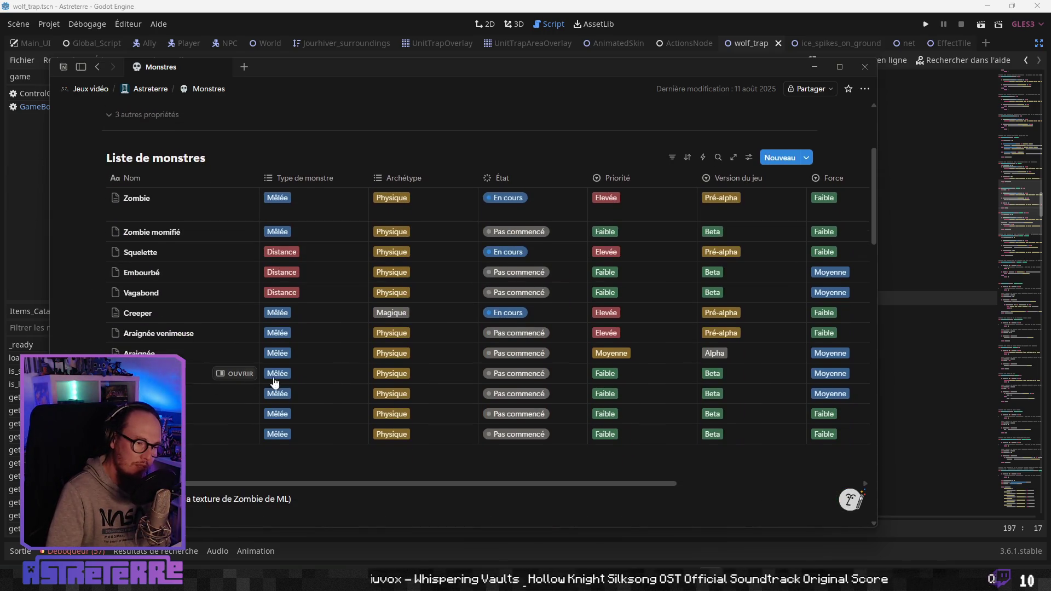
scroll(258, 374, down, 3)
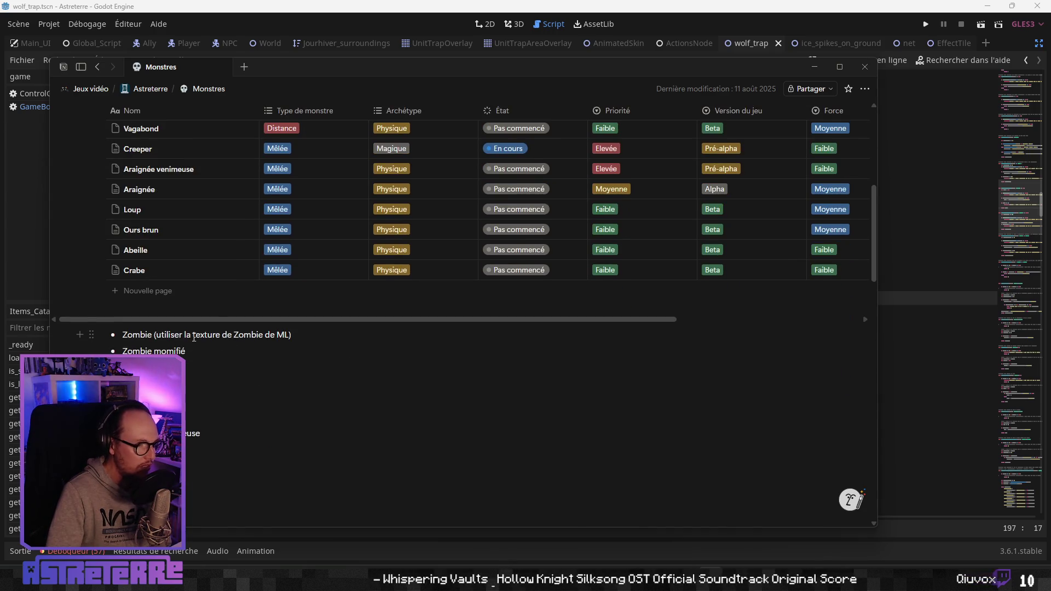
drag(298, 335, 121, 335)
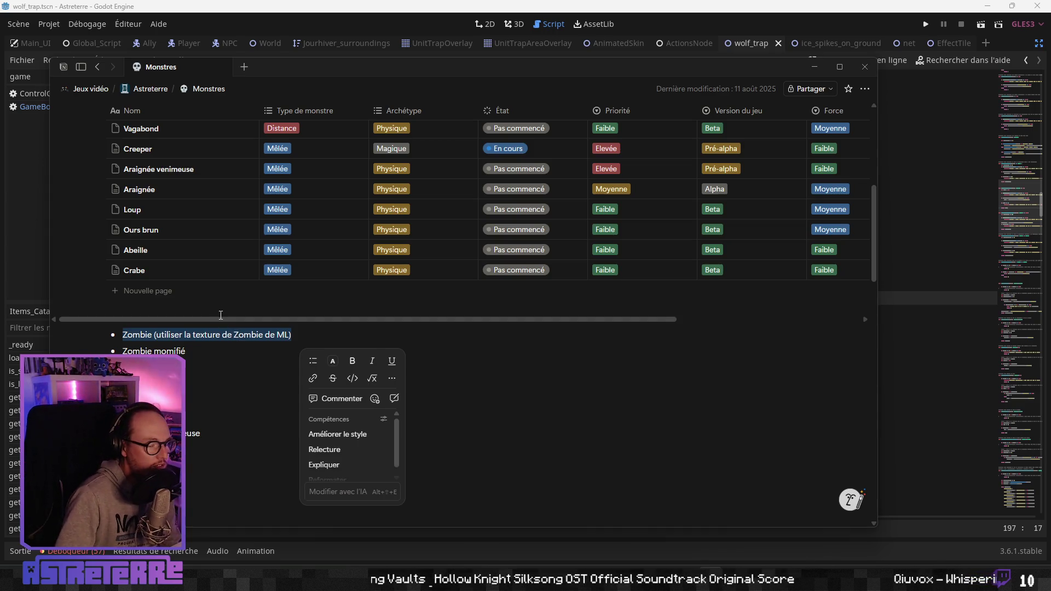
- In a new tab, search 'minecraft zombie ML' and switch to image results
key(alt+Tab)
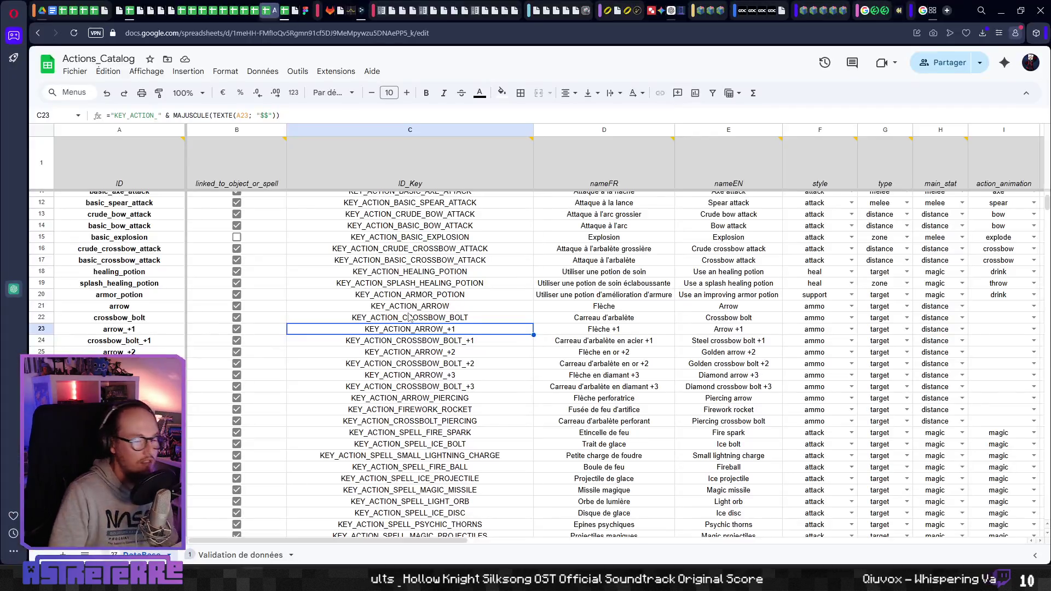
key(ctrl+t)
click(425, 105)
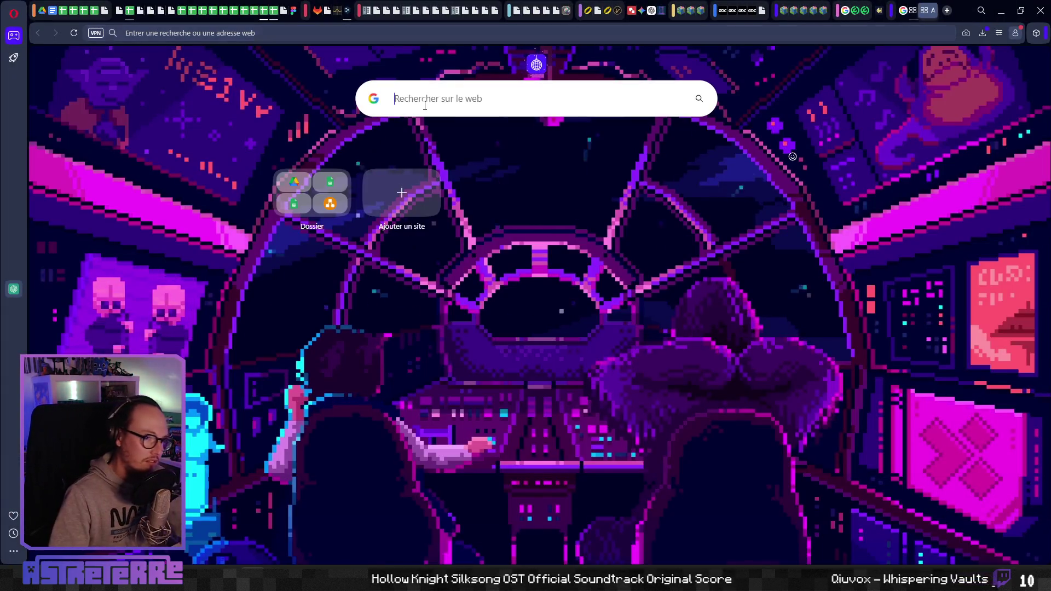
text(minecraf)
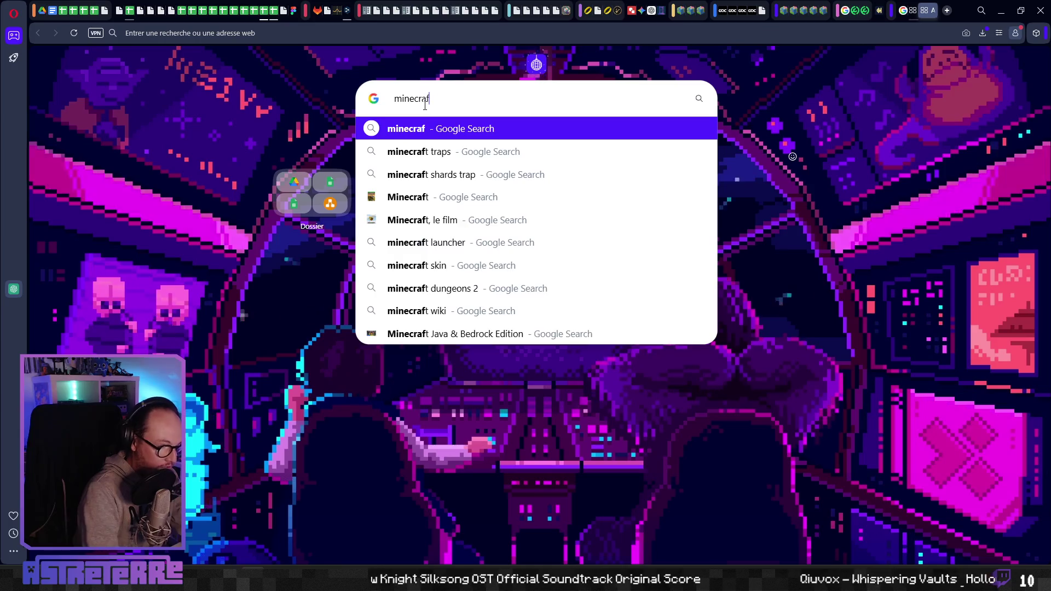
text(t zombie ML)
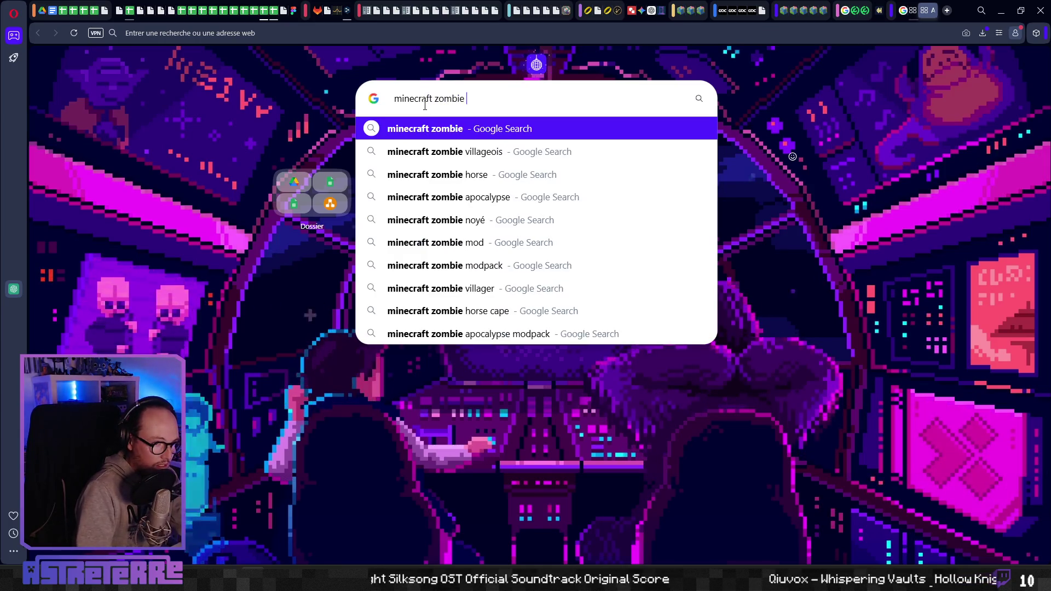
key(Return)
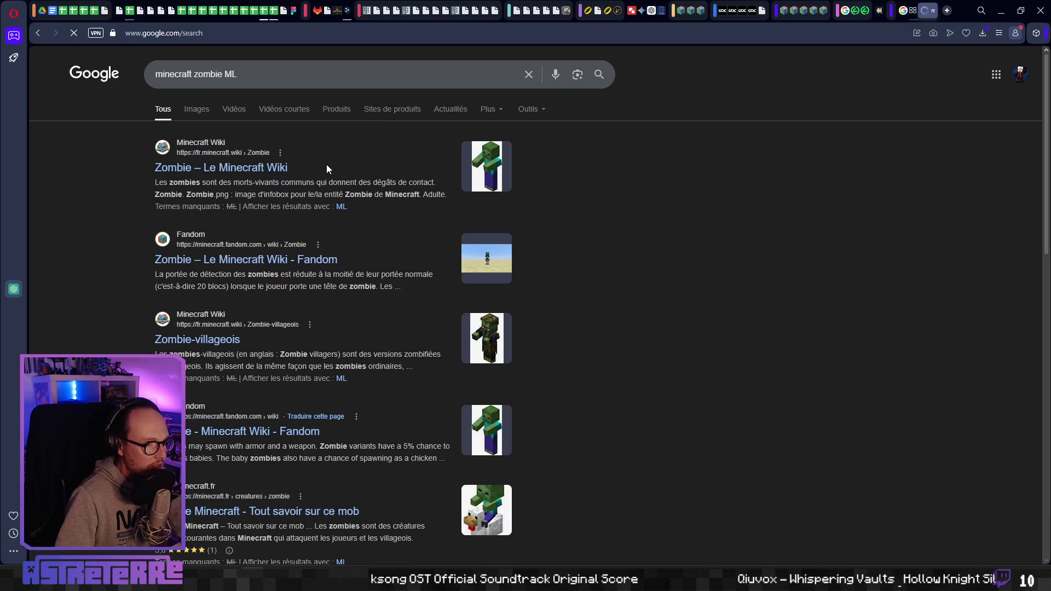
click(196, 109)
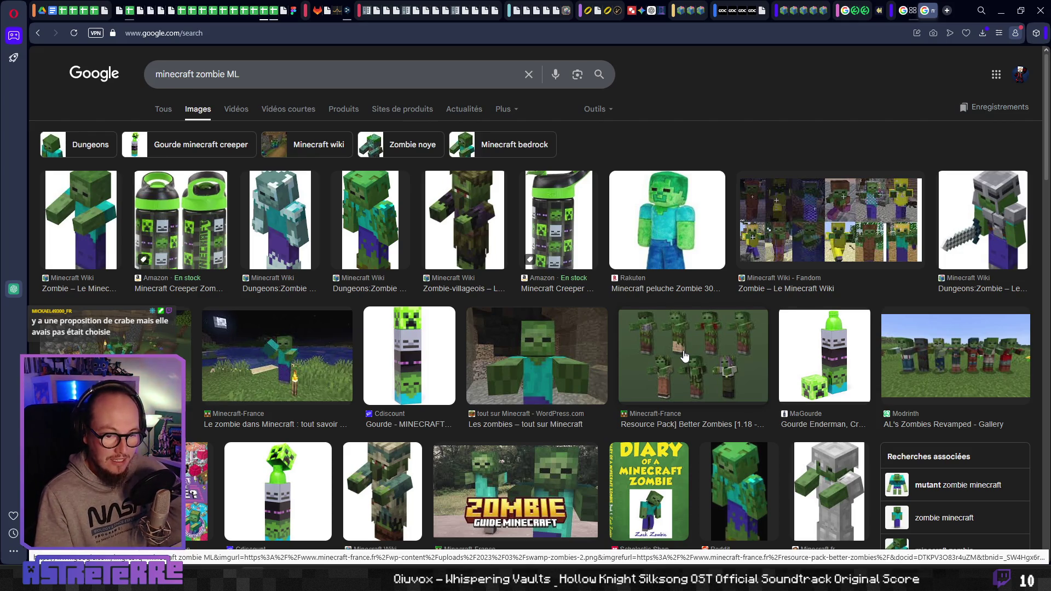
- Open the AL's Zombies Revamped page on Modrinth from the image preview and accept the privacy banner
click(925, 362)
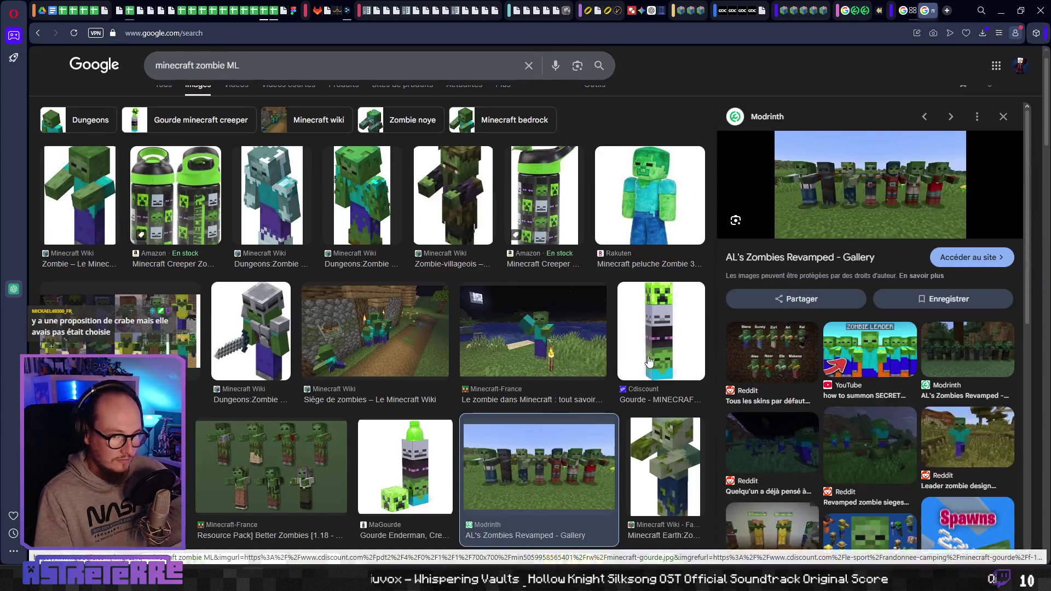
click(866, 211)
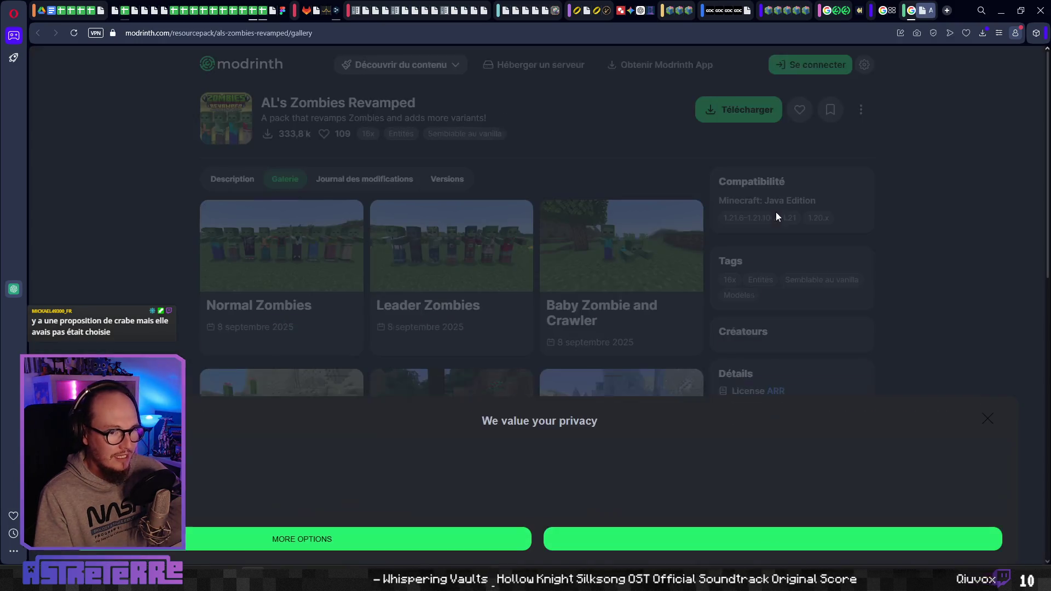
click(673, 540)
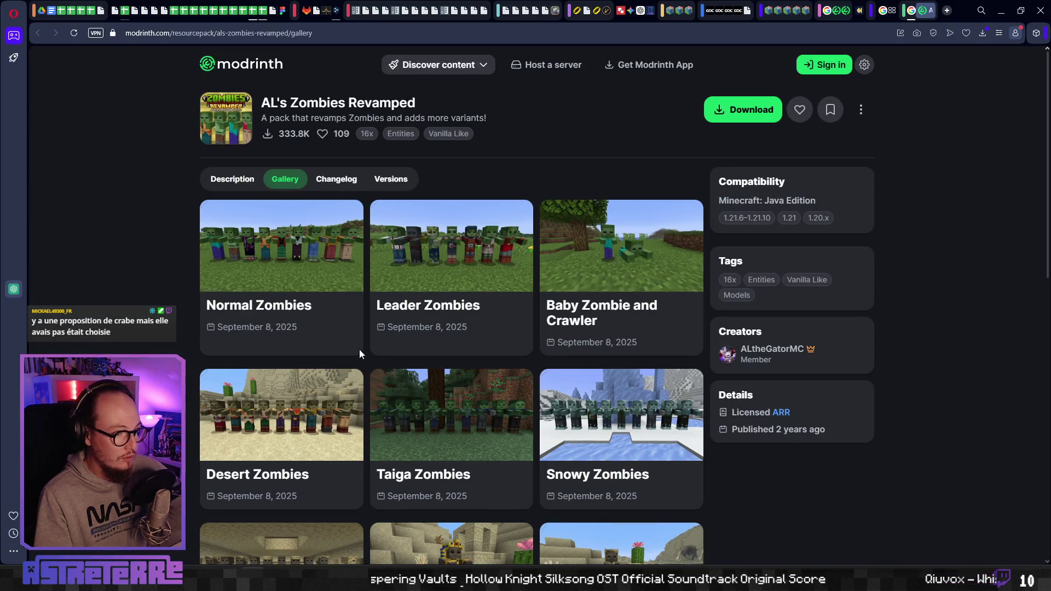
- Enlarge the Leader and Normal Zombies pictures and scroll through the zombie variant gallery
click(447, 265)
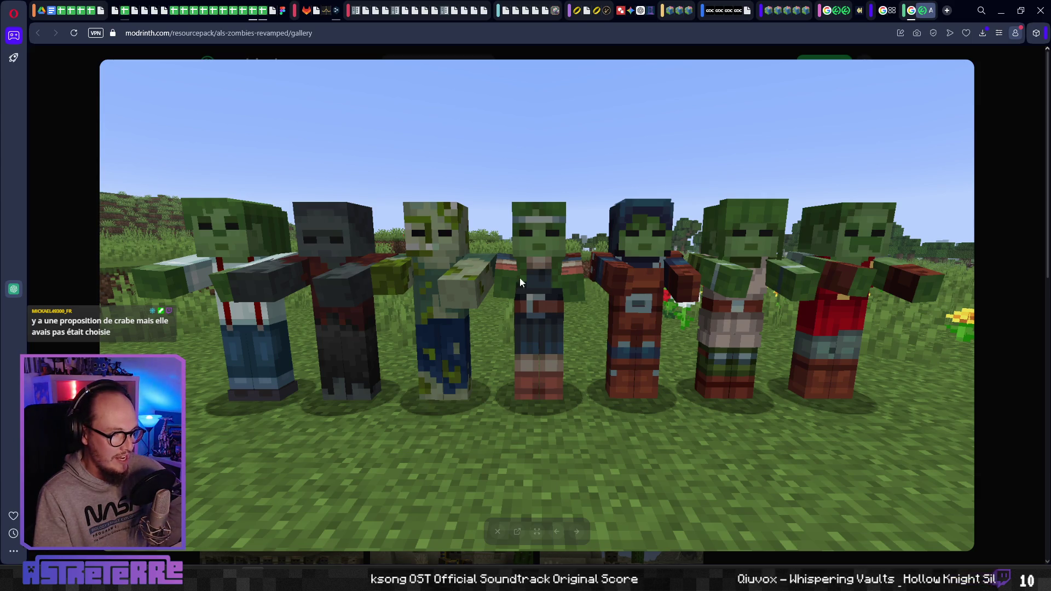
click(56, 323)
scroll(160, 344, down, 2)
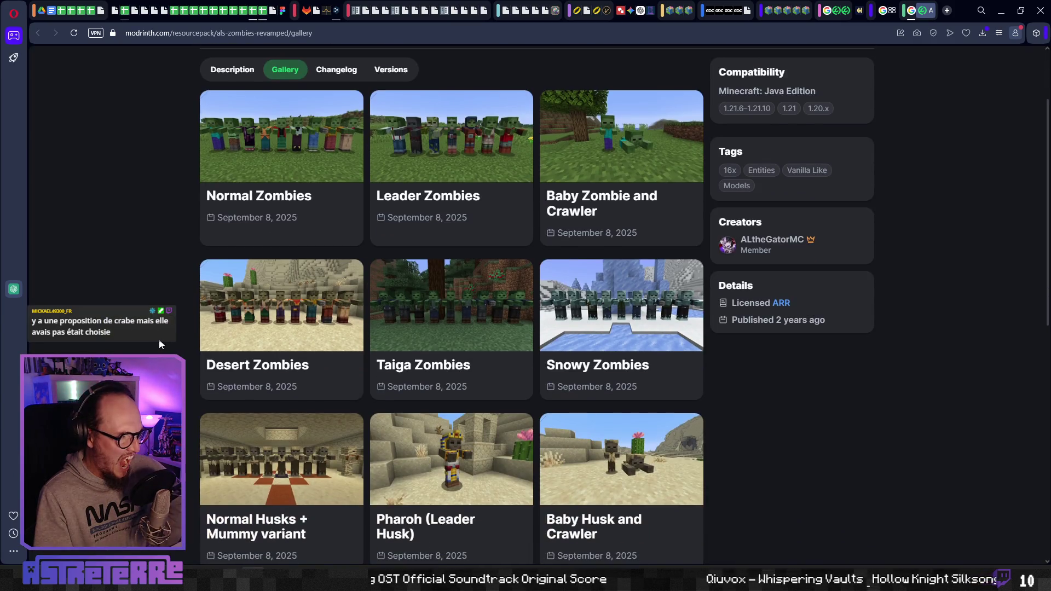
click(216, 208)
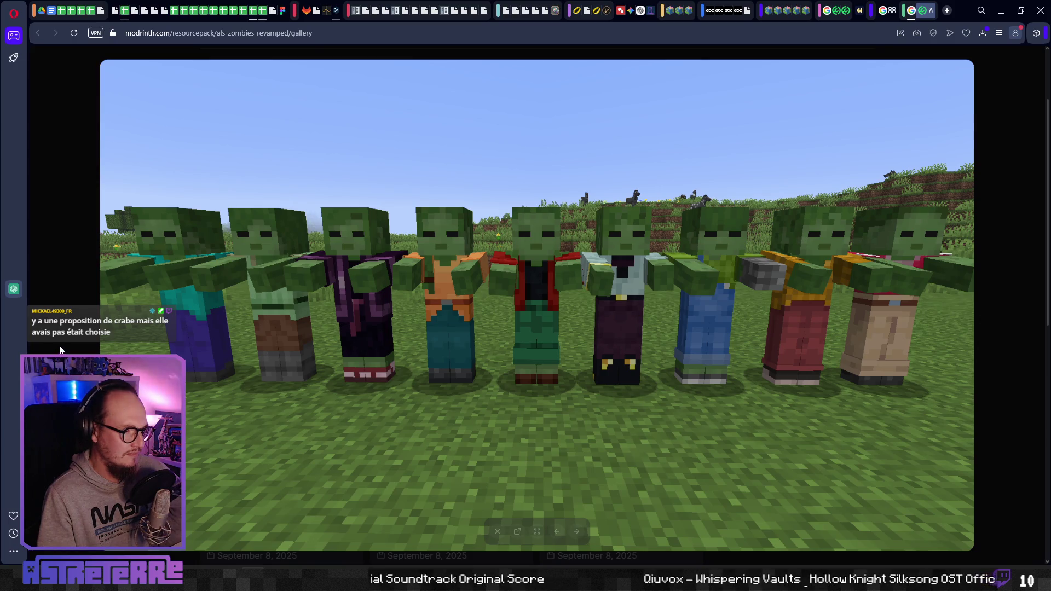
click(63, 349)
scroll(94, 343, down, 3)
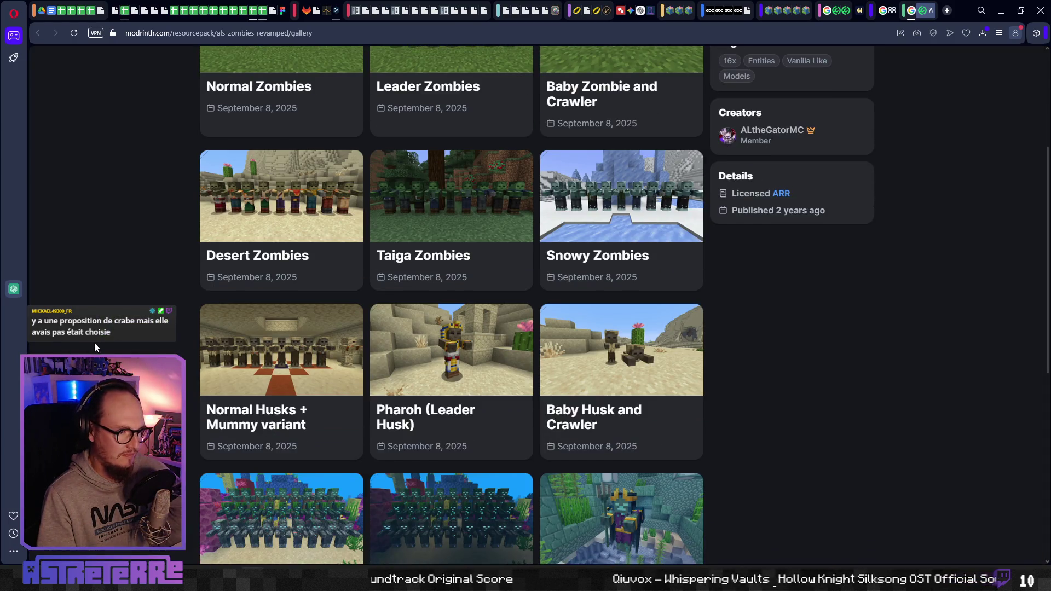
scroll(94, 343, down, 2)
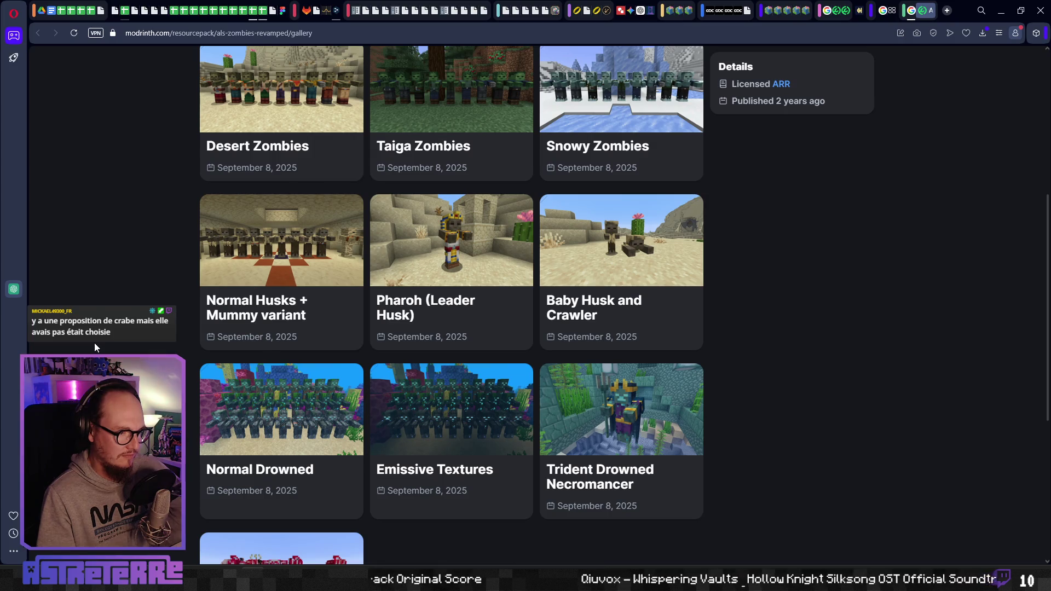
scroll(93, 341, down, 2)
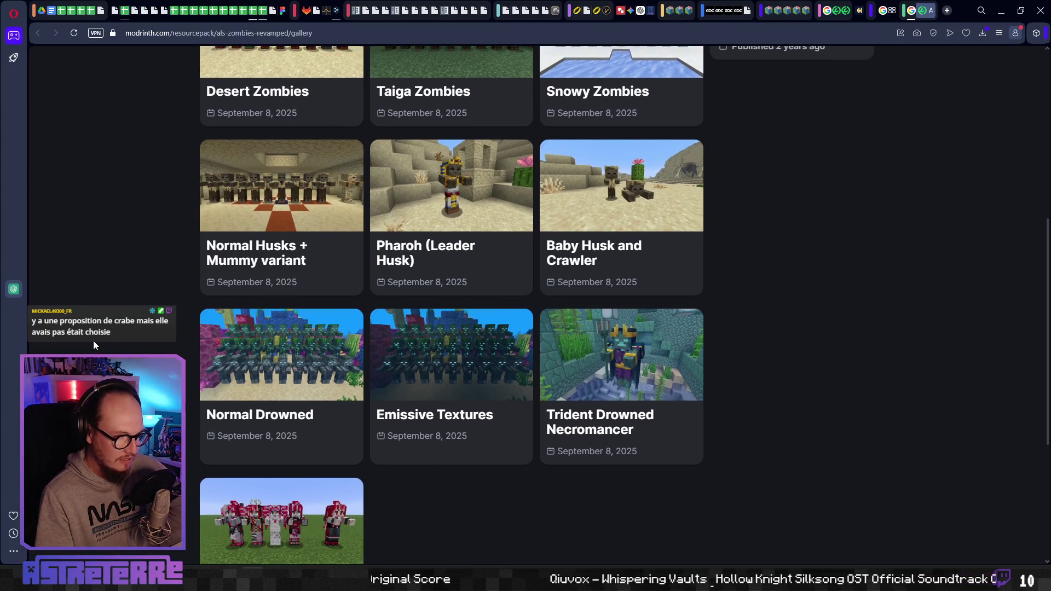
scroll(92, 341, down, 1)
scroll(113, 340, up, 10)
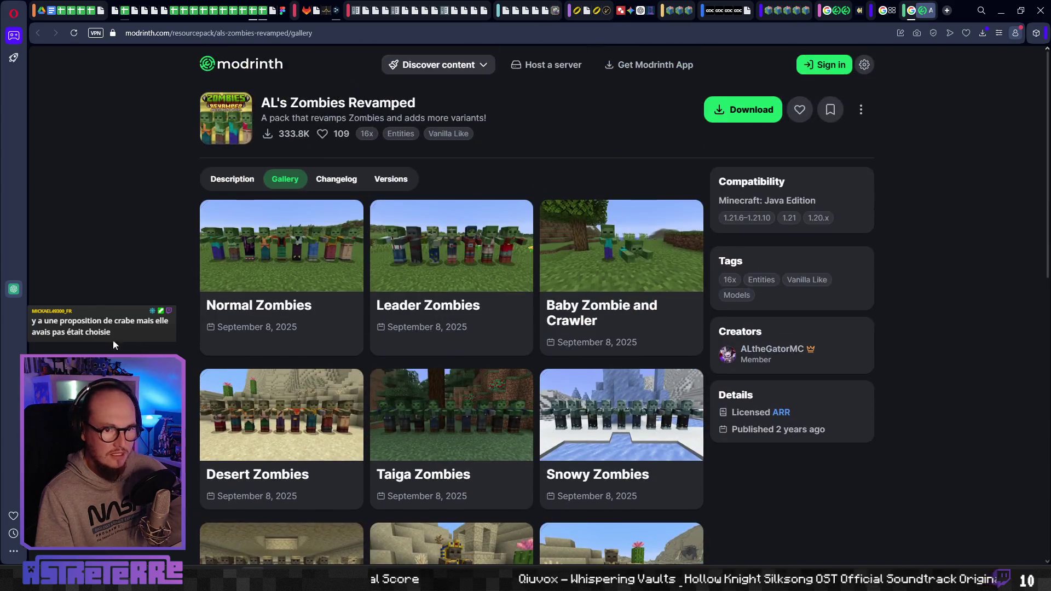
- Search the Minecraft Wiki for 'crabe'
click(928, 11)
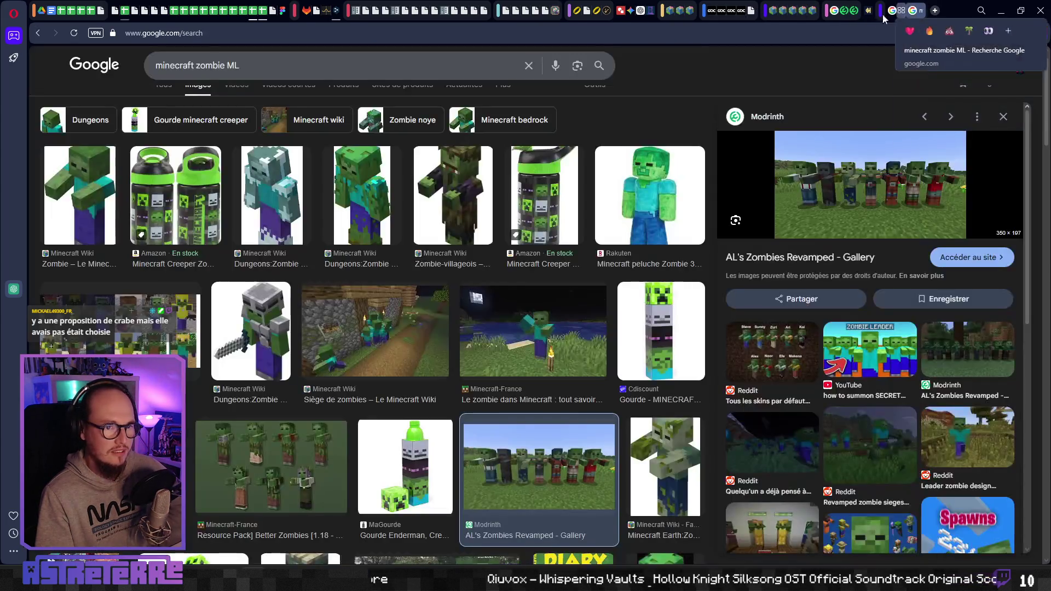
click(787, 10)
scroll(530, 305, up, 10)
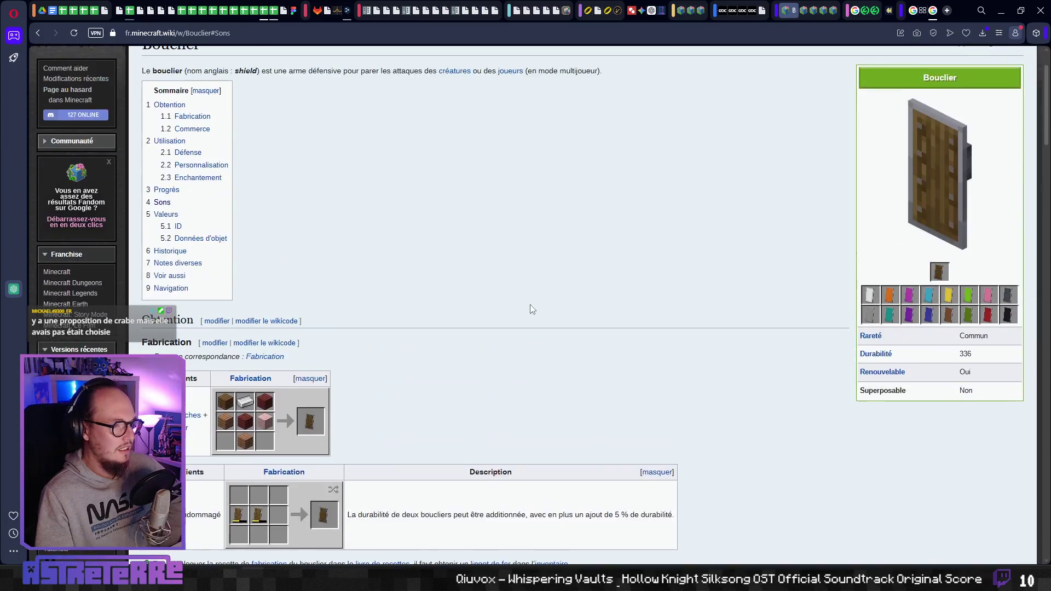
click(862, 86)
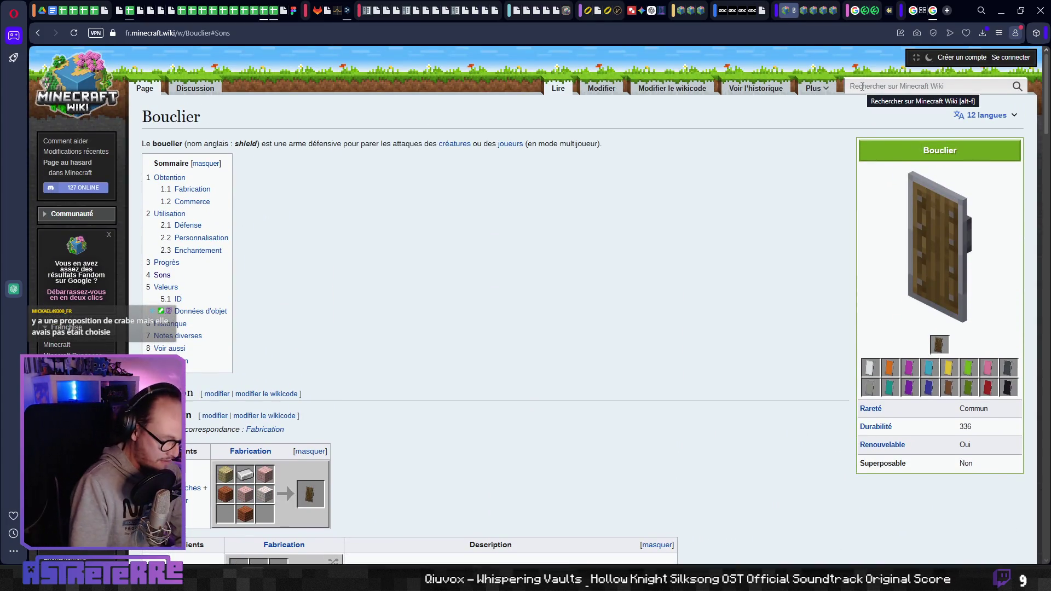
text(crabe)
key(Return)
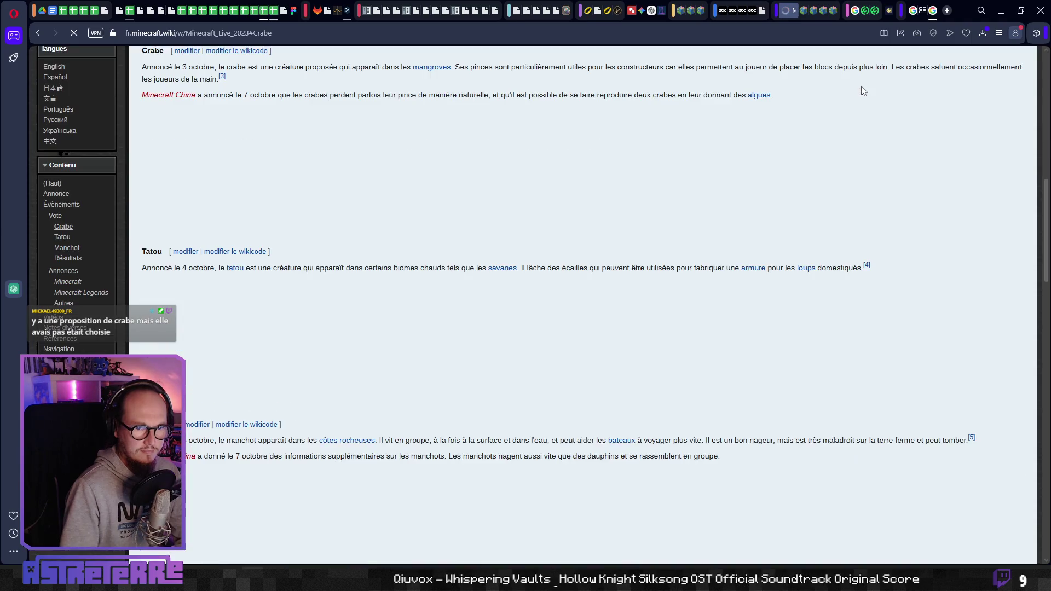
- Play the crab mob vote video on the Minecraft Live 2023 page
scroll(411, 214, up, 1)
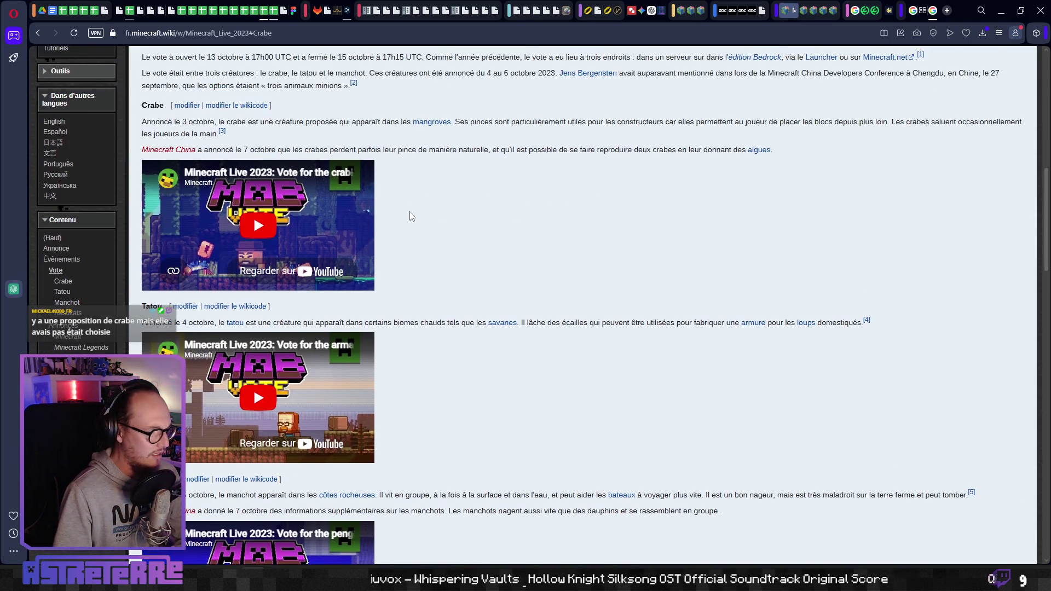
scroll(403, 234, up, 1)
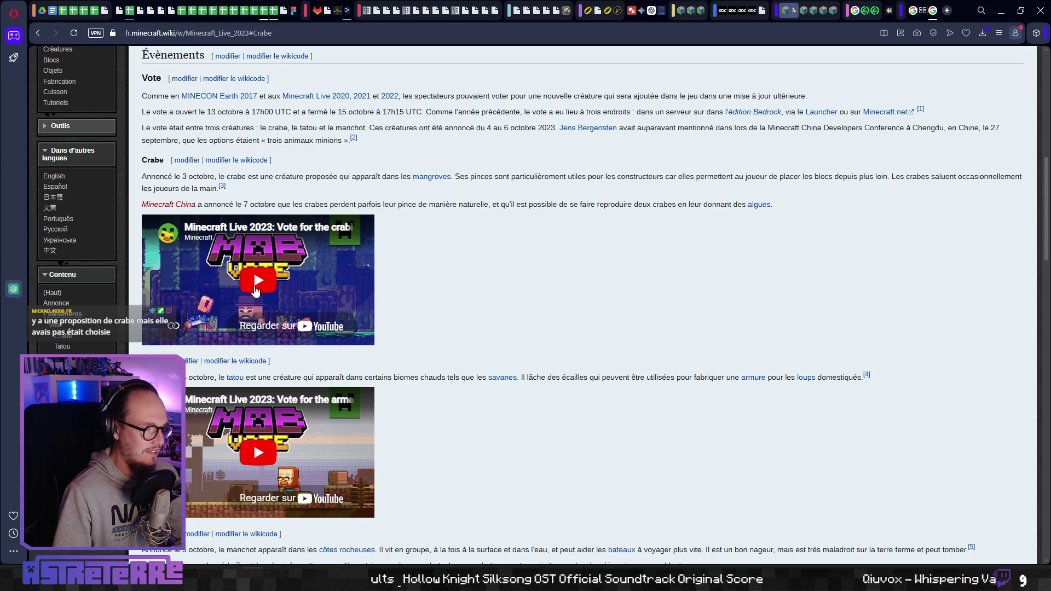
click(250, 300)
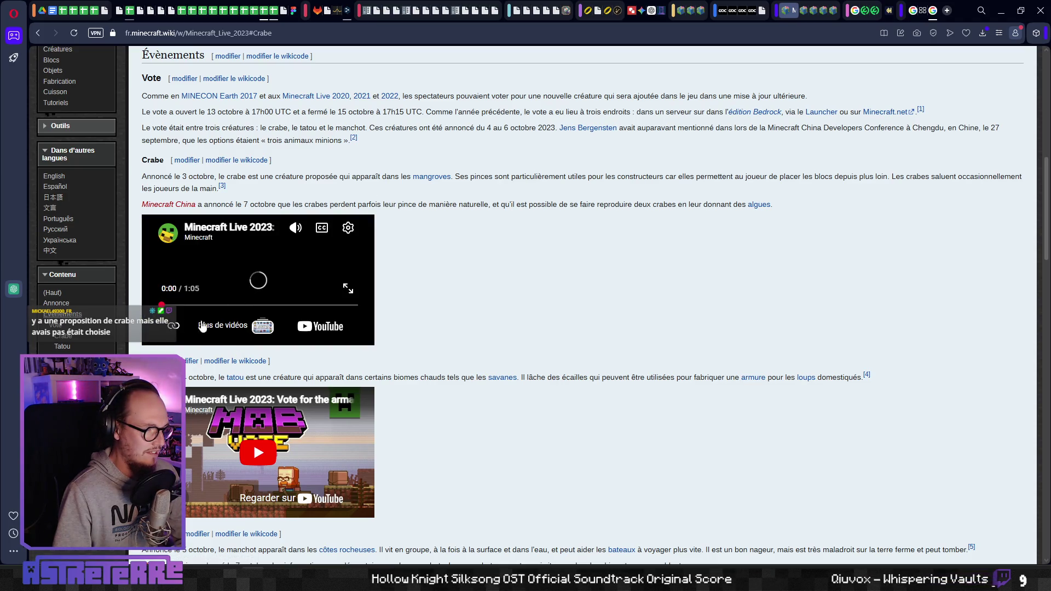
mouse_move(299, 229)
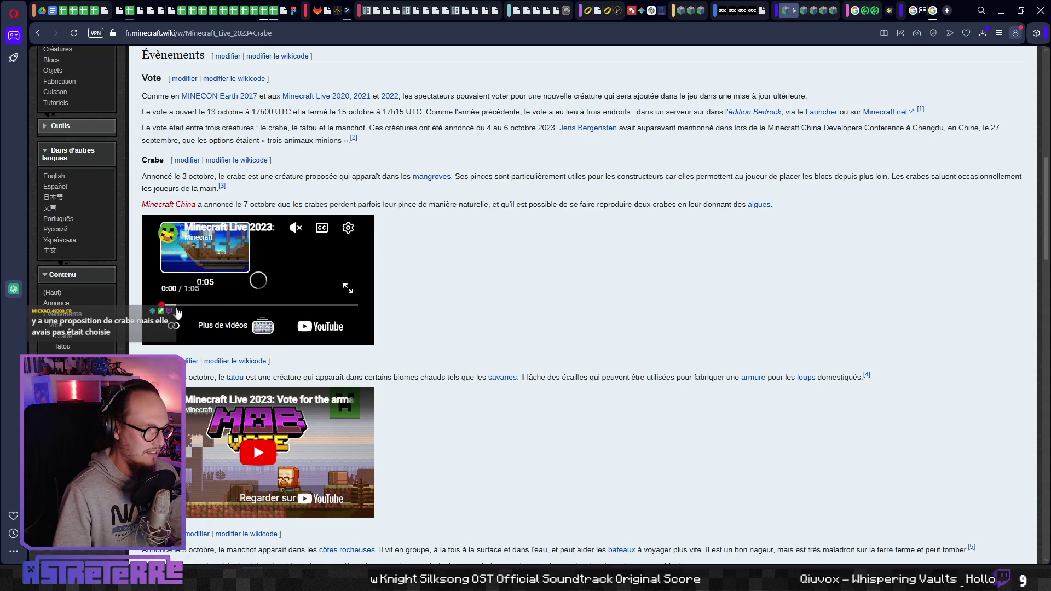
click(213, 307)
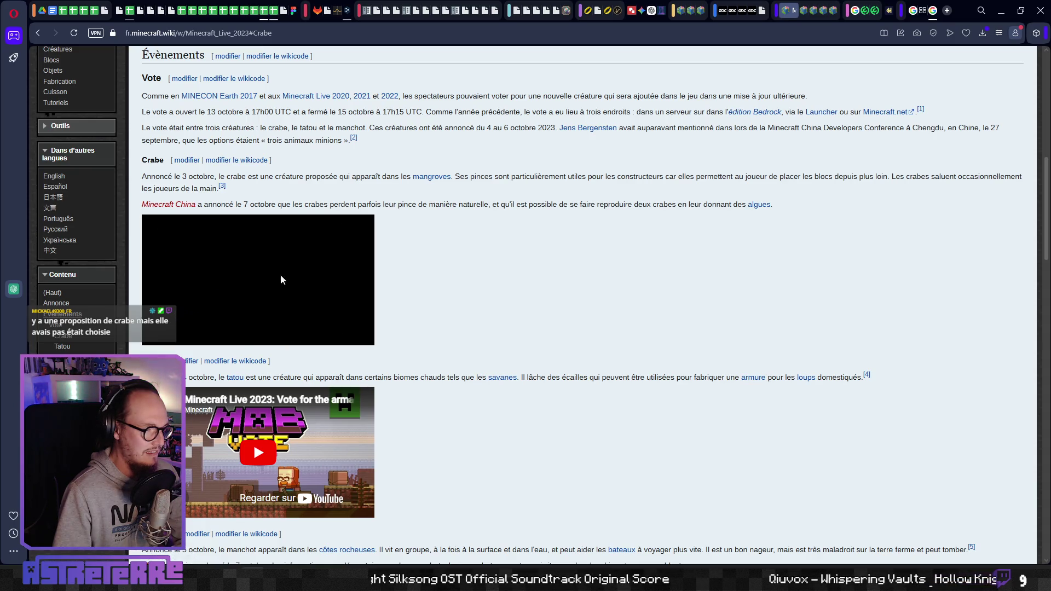
- Scroll the Minecraft Live 2023 article and jump to its Crabe section
scroll(311, 328, down, 2)
scroll(275, 315, up, 5)
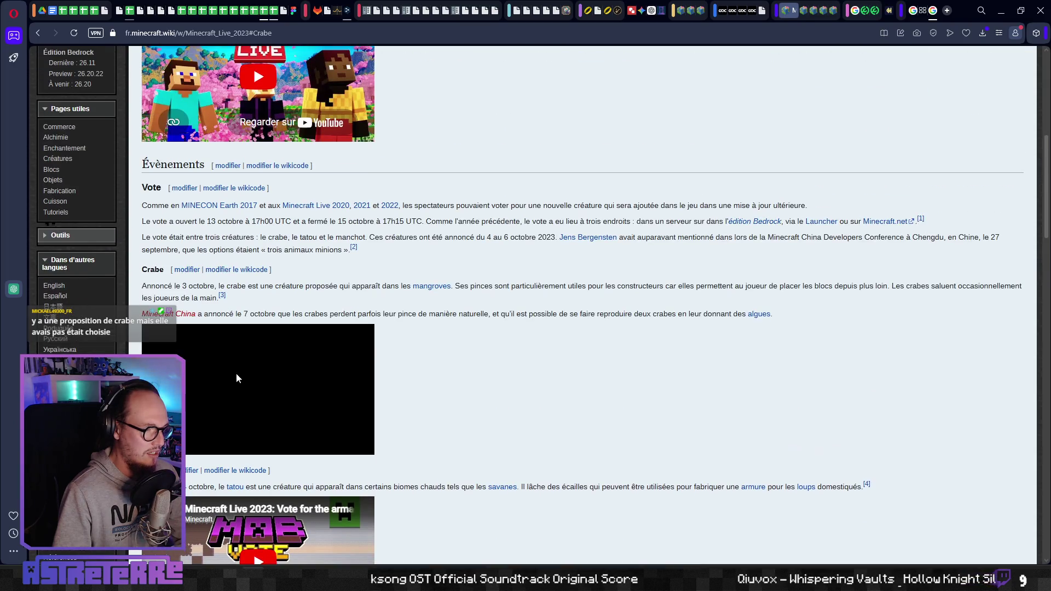
scroll(235, 373, down, 2)
scroll(219, 367, down, 8)
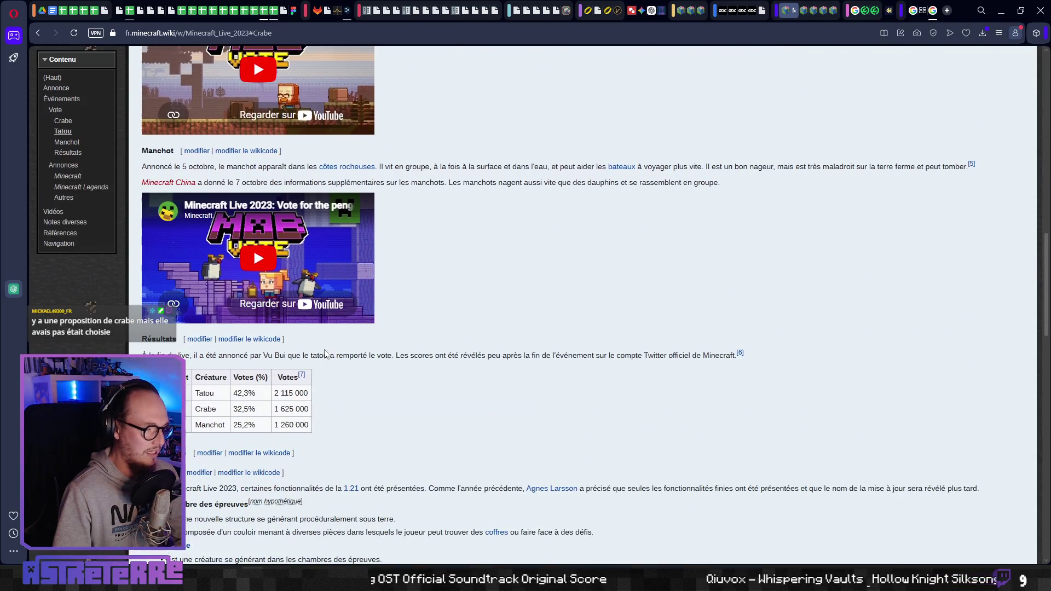
scroll(325, 351, down, 4)
scroll(472, 334, up, 10)
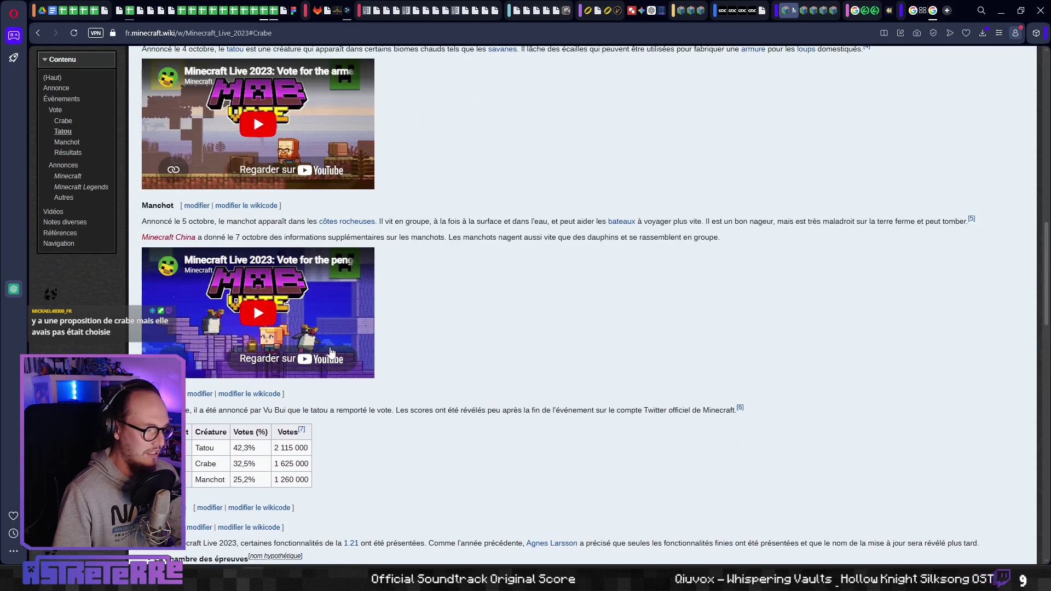
scroll(467, 301, up, 1)
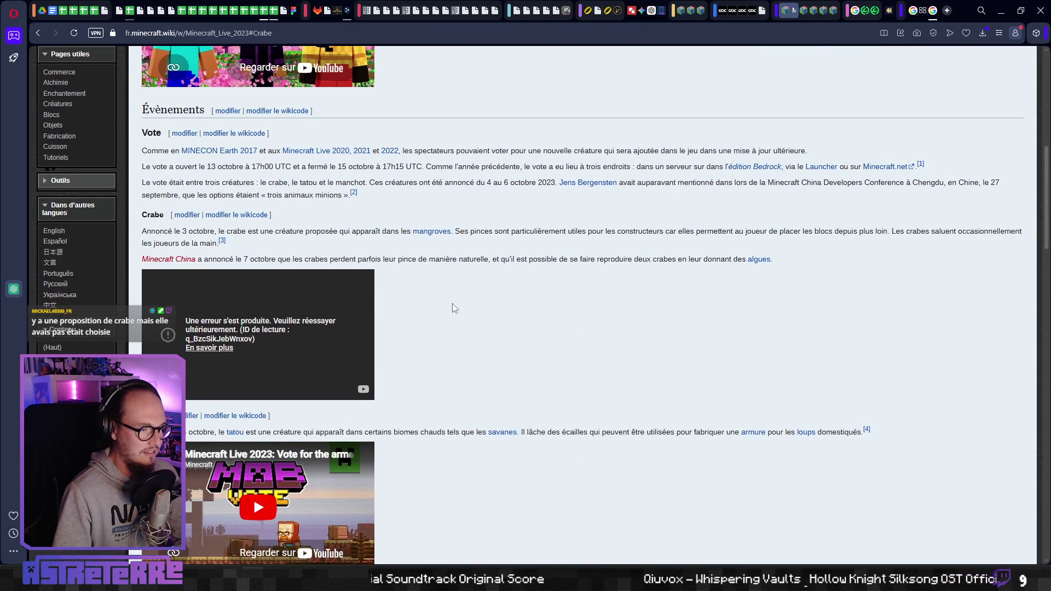
scroll(452, 303, up, 3)
scroll(395, 301, down, 1)
scroll(393, 298, up, 7)
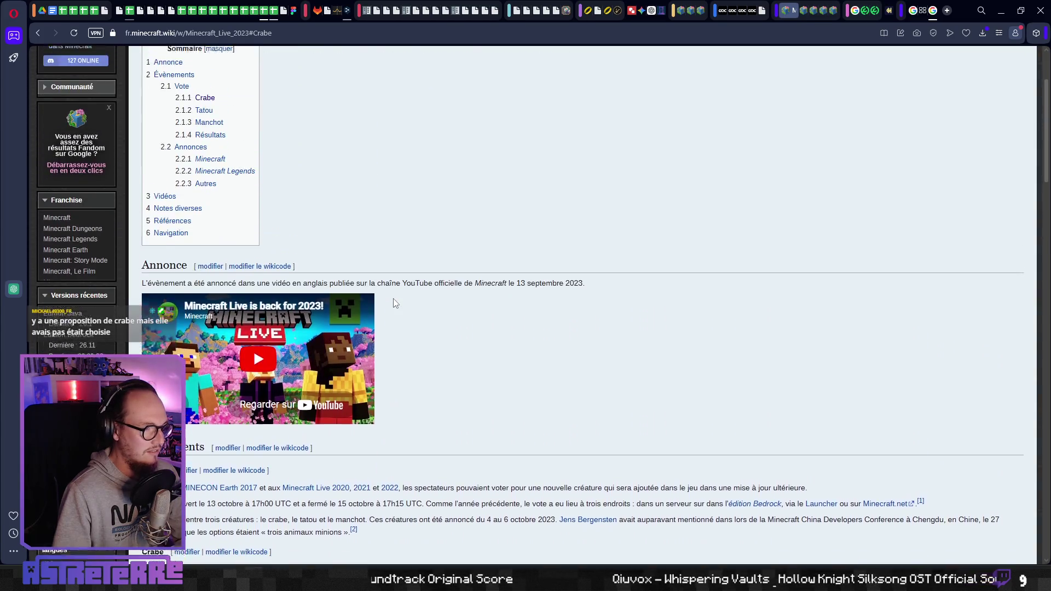
click(204, 225)
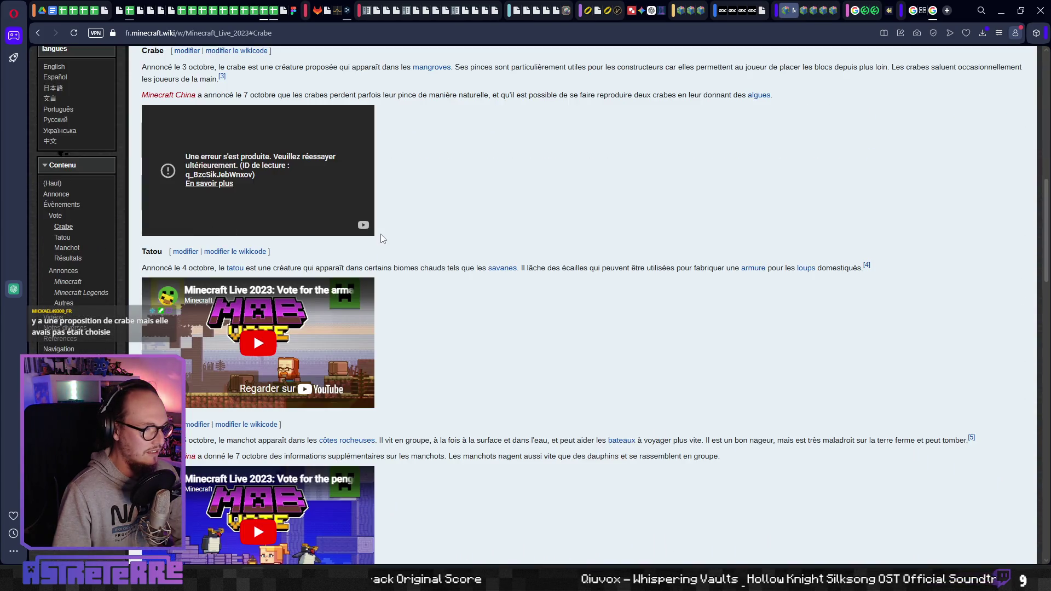
- Dismiss Notion's formatting popup and bring Godot's item-data getter script to the front
click(1002, 10)
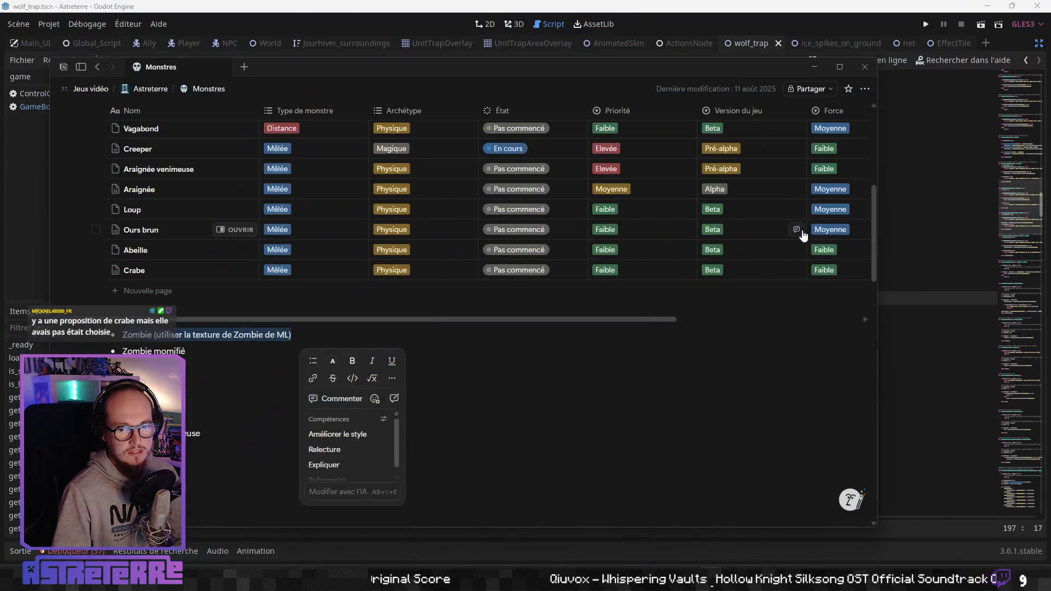
click(903, 394)
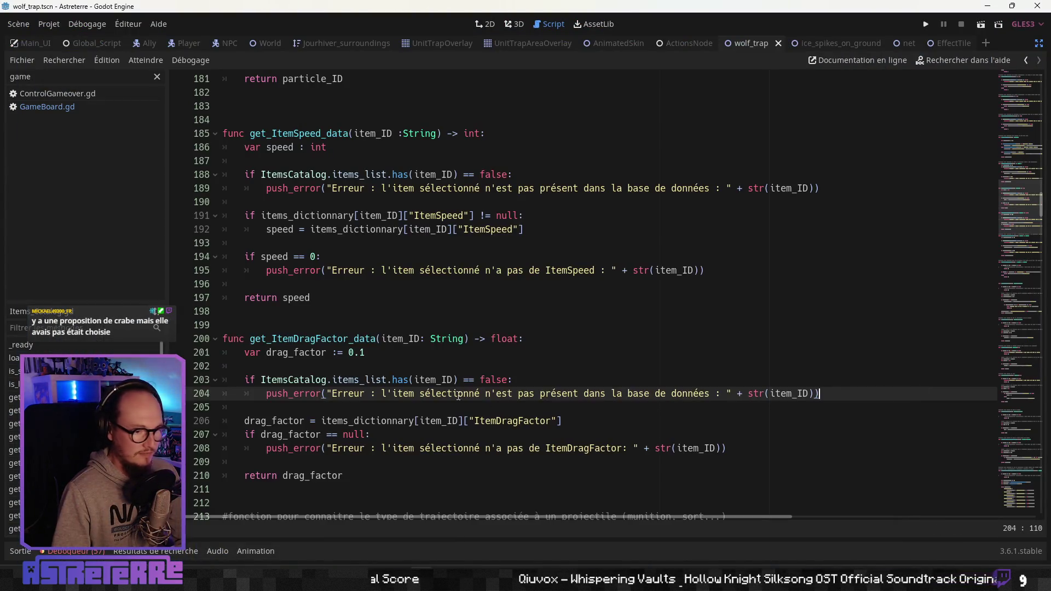
click(383, 301)
scroll(455, 365, down, 1)
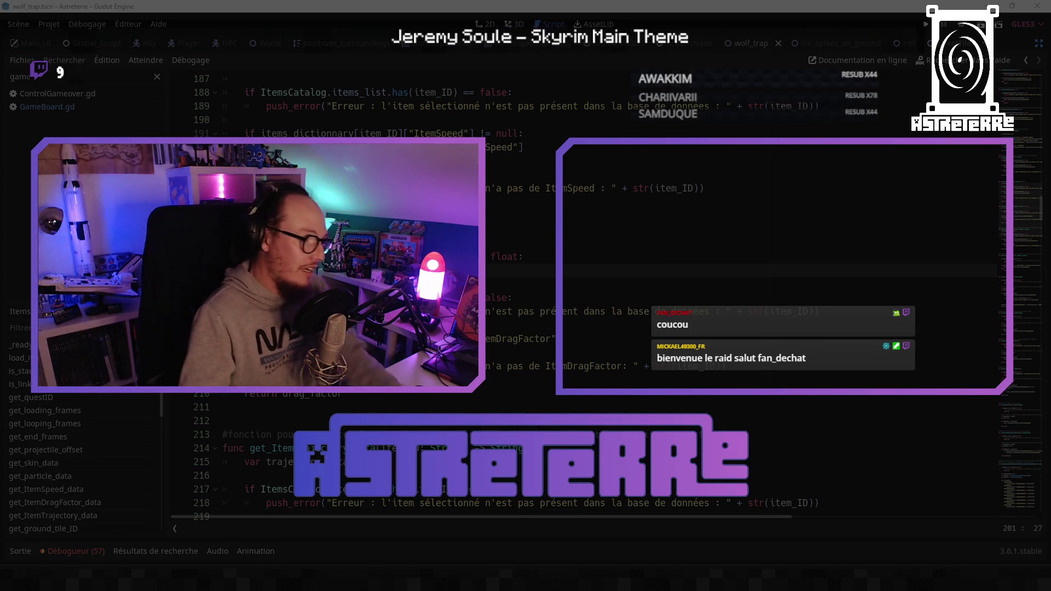
click(535, 319)
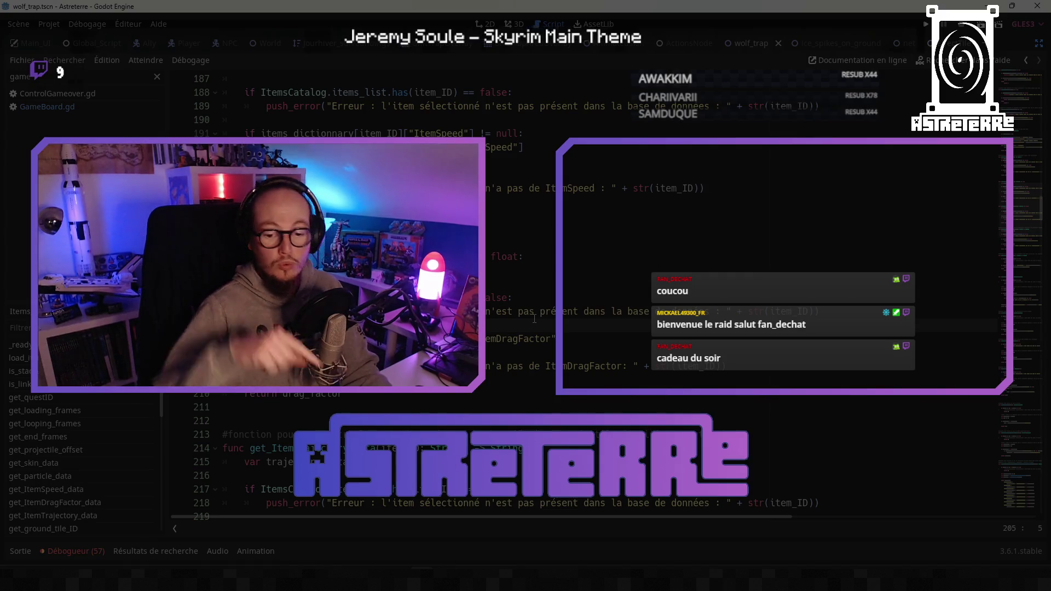